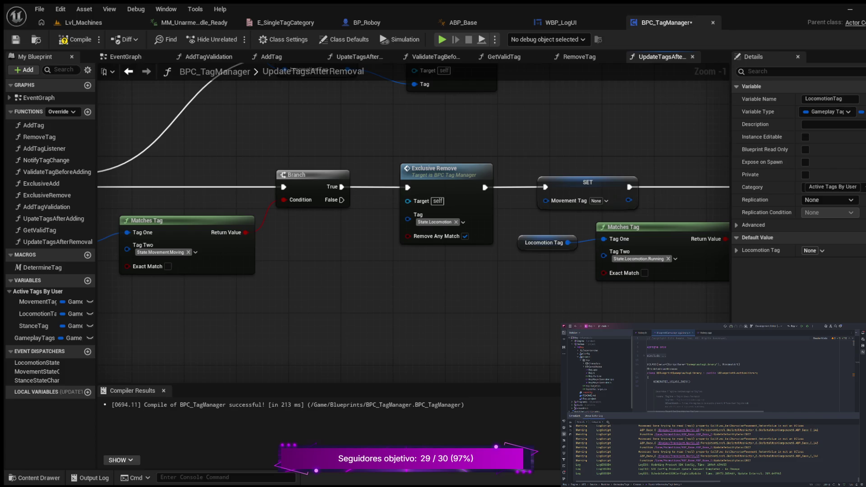
Compile the BPC_TagManager blueprint
scroll(392, 222, "down", 4)
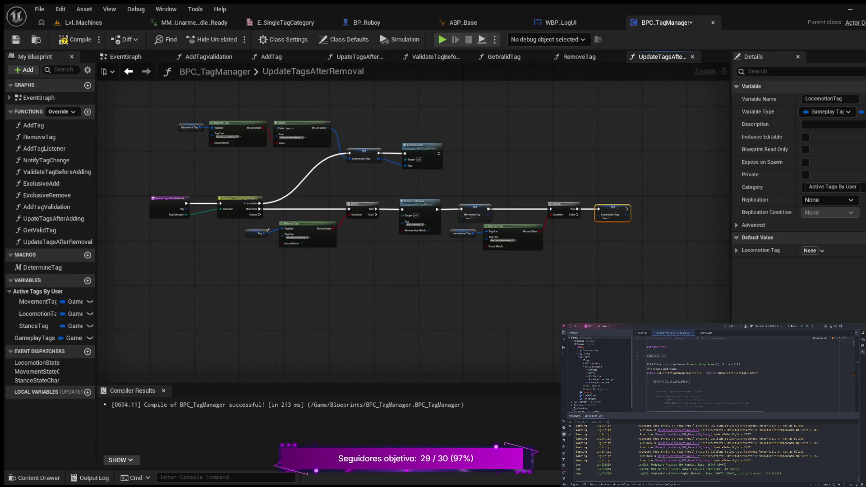
left_click(74, 40)
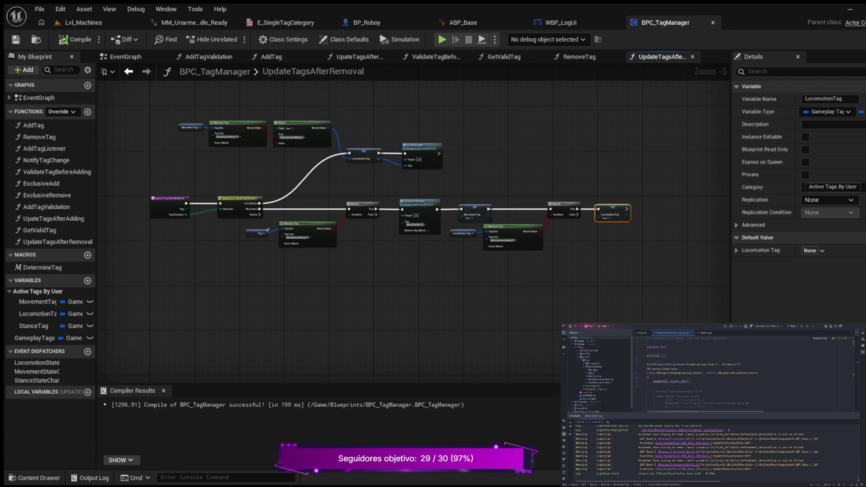
mouse_move(248, 277)
left_mouse_down()
mouse_move(257, 261)
mouse_move(235, 262)
left_mouse_up()
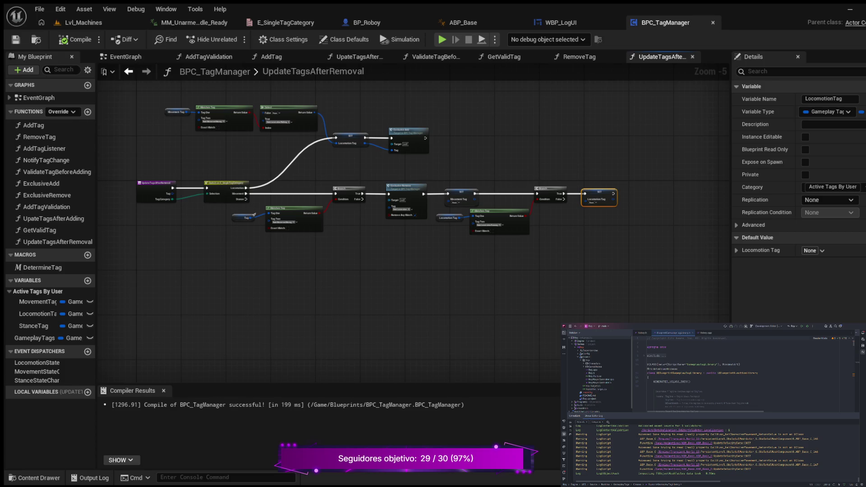
Shift the lower Branch/Exclusive Remove/SET/Matches Tag chain right and move the Tag getter up and right
mouse_move(285, 170)
left_mouse_down()
mouse_move(315, 207)
mouse_move(488, 245)
mouse_move(622, 246)
left_mouse_up()
left_click_drag(406, 194, 459, 194)
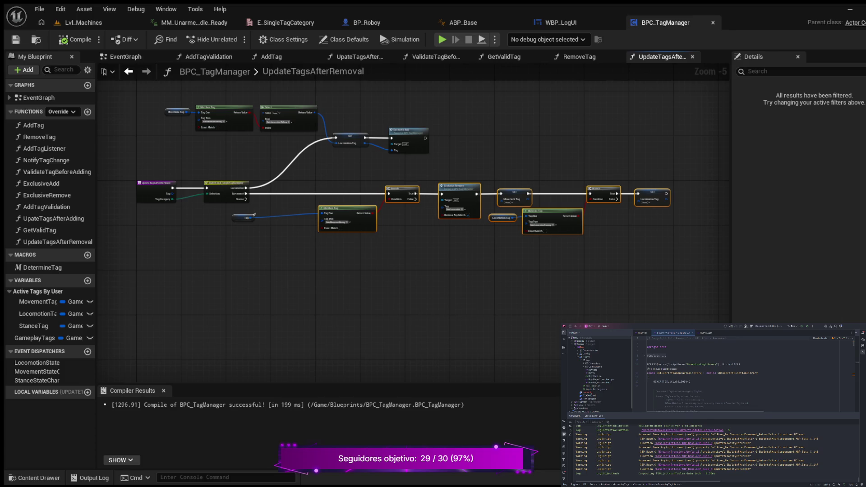
left_click_drag(253, 215, 298, 209)
left_click_drag(291, 258, 272, 251)
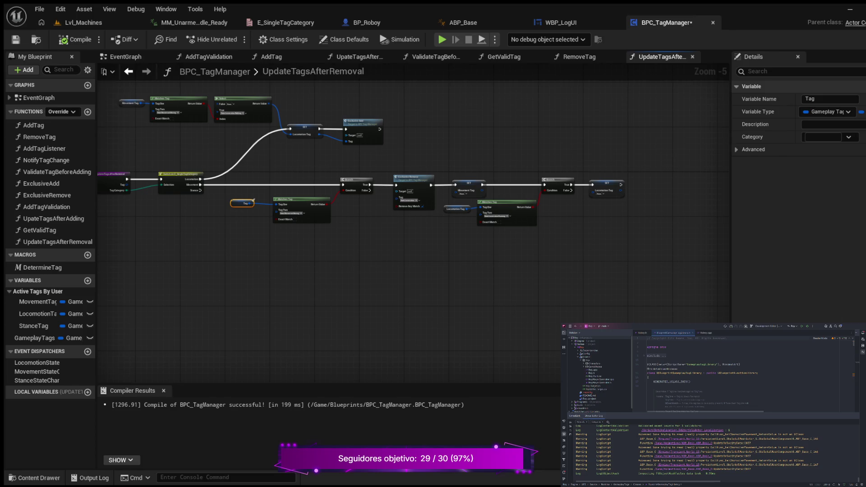
Duplicate the Tag getter and place the copy lower in the graph
left_click_drag(230, 248, 295, 293)
scroll(317, 244, "up", 3)
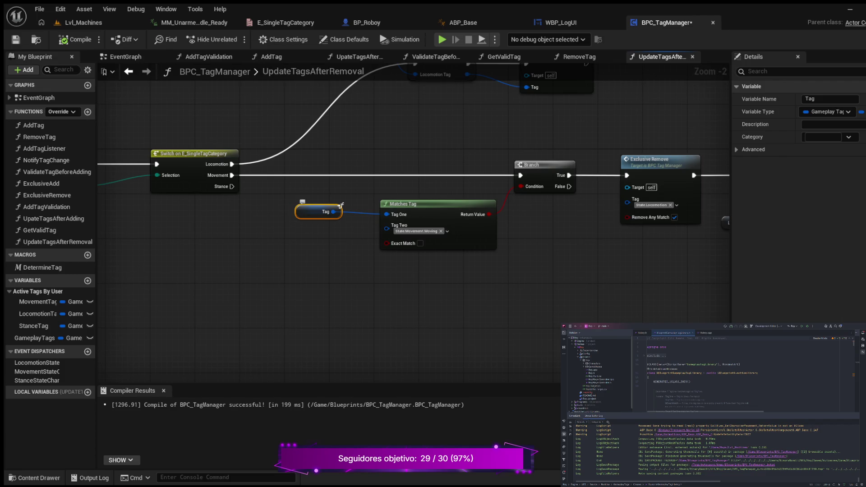
key("ctrl+d")
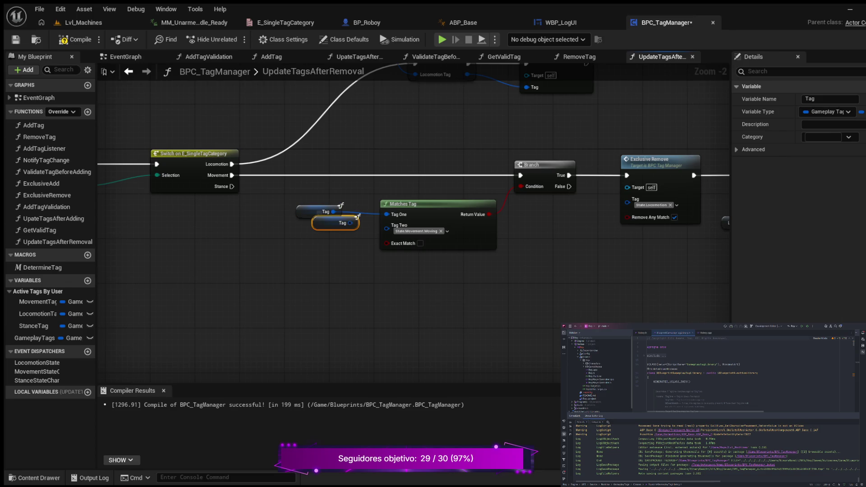
mouse_move(338, 222)
left_mouse_down()
mouse_move(311, 256)
mouse_move(300, 324)
left_mouse_up()
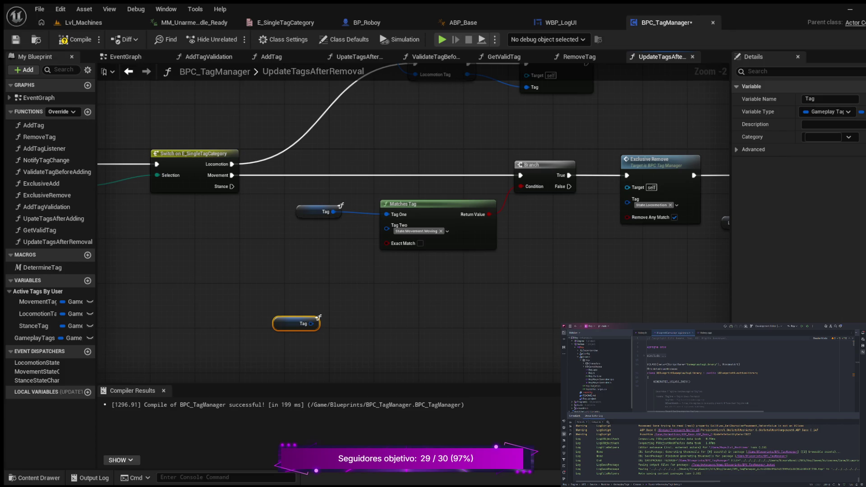
Add a SET StanceTag node and wire the switch's Stance output into it
left_click(34, 325)
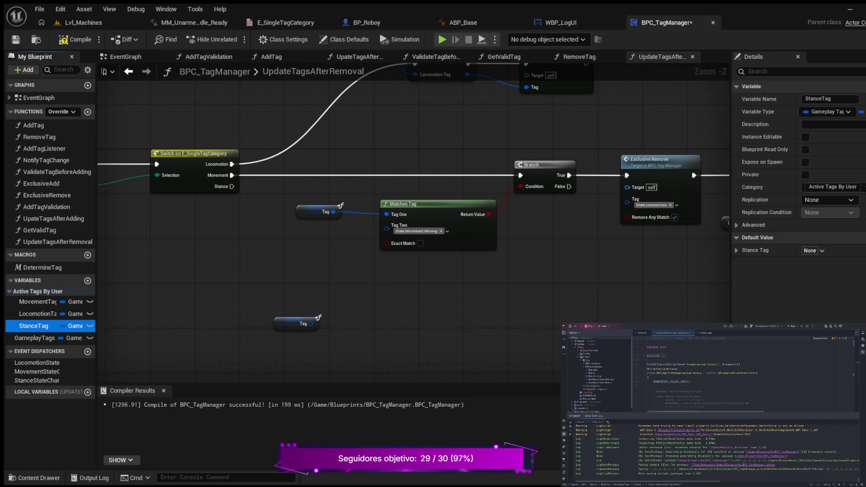
left_click_drag(34, 326, 280, 269)
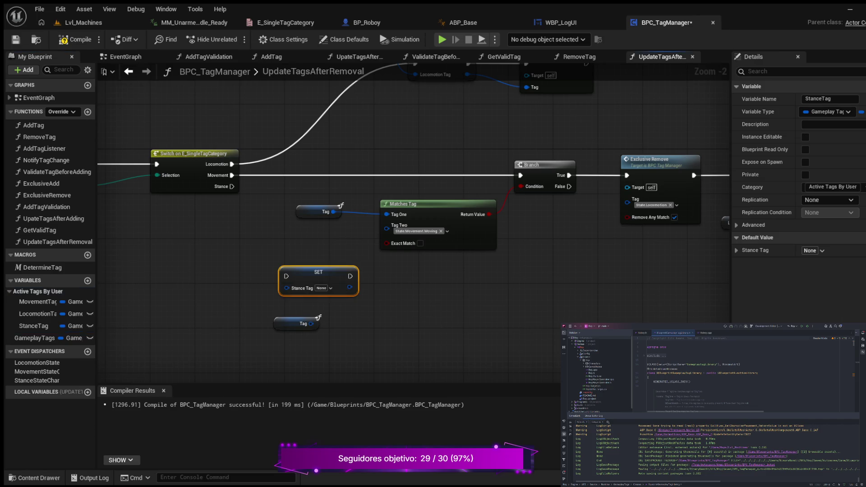
mouse_move(419, 324)
left_mouse_down()
mouse_move(448, 290)
mouse_move(325, 352)
mouse_move(343, 317)
mouse_move(425, 301)
left_mouse_up()
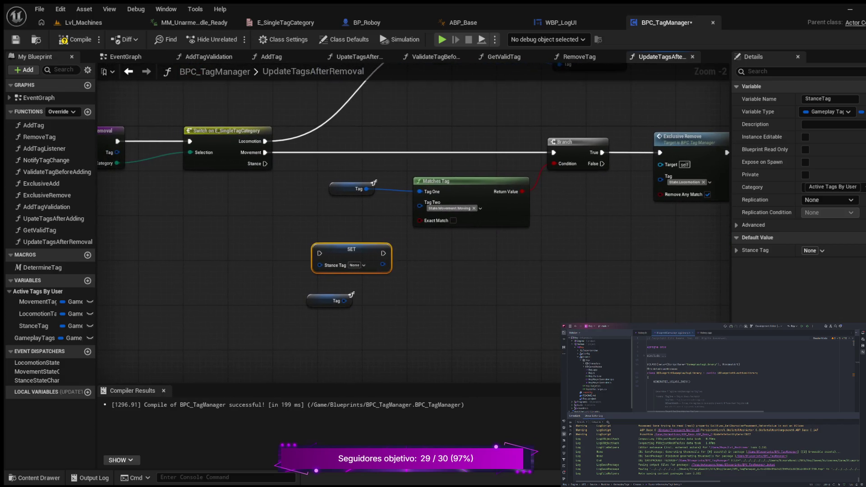
mouse_move(265, 163)
left_mouse_down()
mouse_move(311, 247)
mouse_move(337, 247)
mouse_move(343, 258)
left_mouse_up()
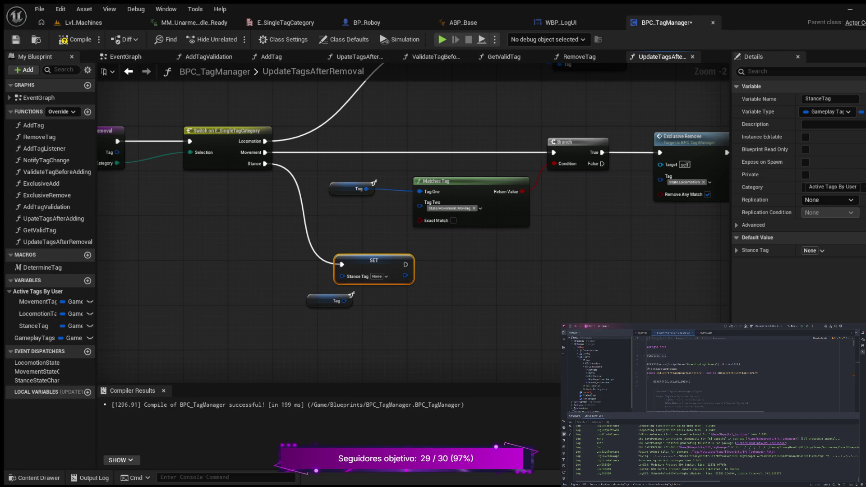
Review the surrounding graph, then place the duplicate Tag getter directly below SET Stance Tag
scroll(441, 258, "down", 2)
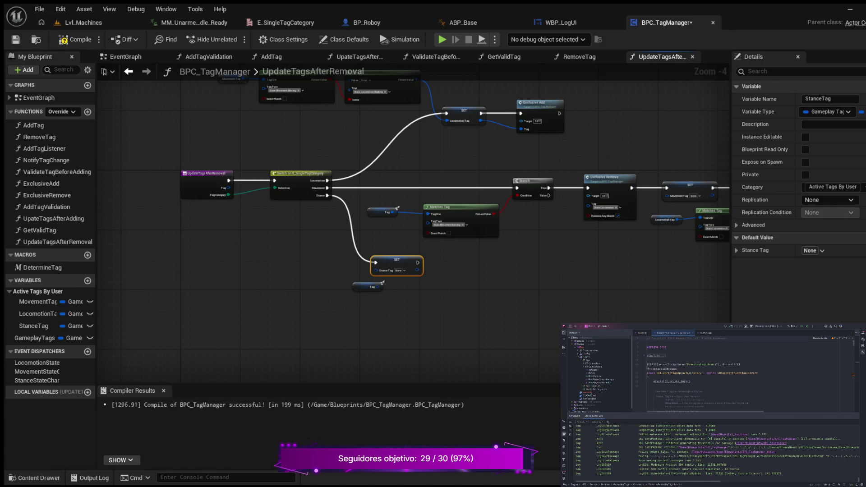
mouse_move(252, 260)
left_mouse_down()
mouse_move(190, 276)
mouse_move(184, 288)
left_mouse_up()
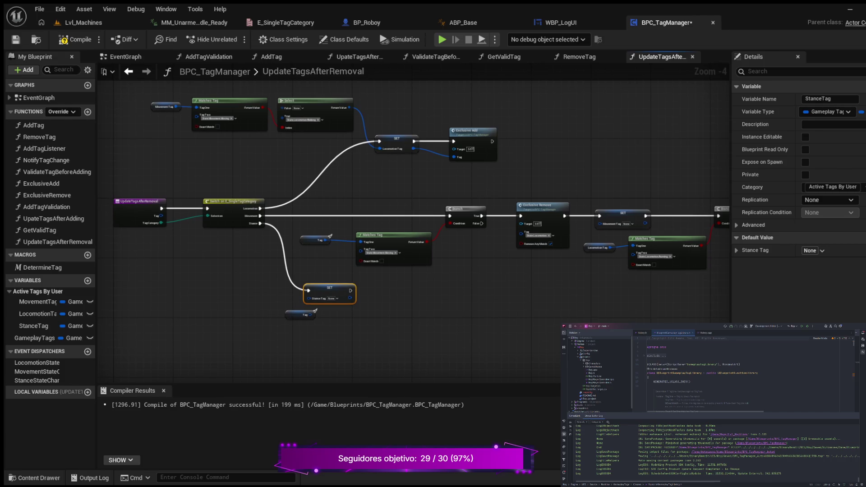
scroll(298, 370, "up", 2)
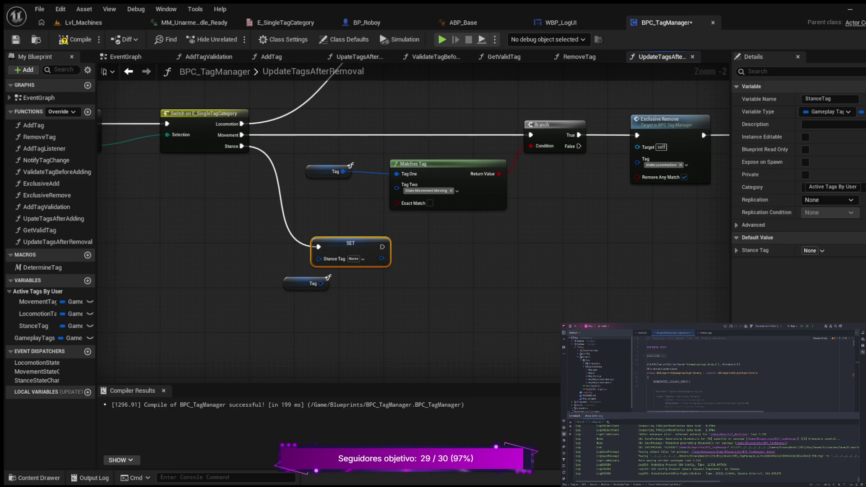
mouse_move(329, 277)
left_mouse_down()
mouse_move(345, 299)
mouse_move(252, 301)
mouse_move(299, 294)
left_mouse_up()
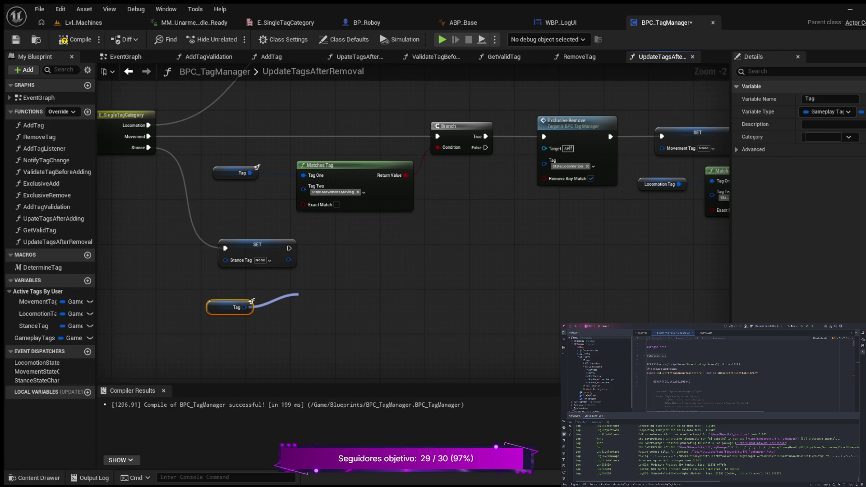
Add a Matches Tag node taking the lower Tag getter as Tag One, and nudge it into place
key("Return")
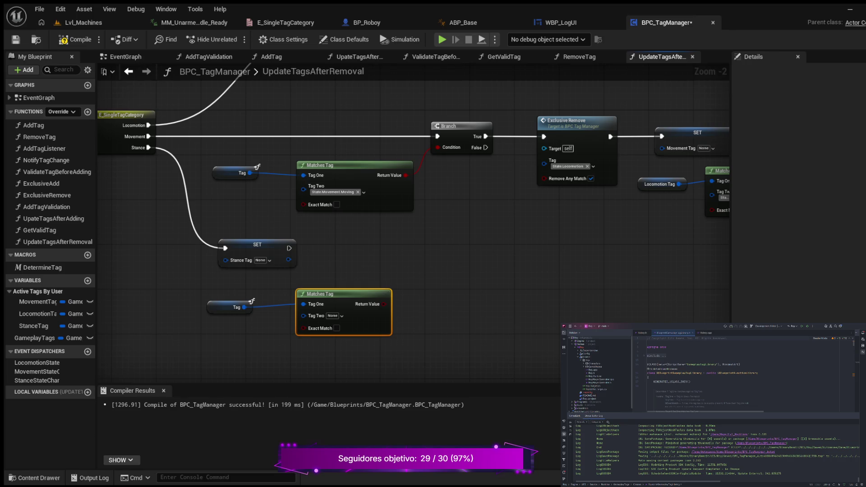
scroll(414, 207, "right", 2)
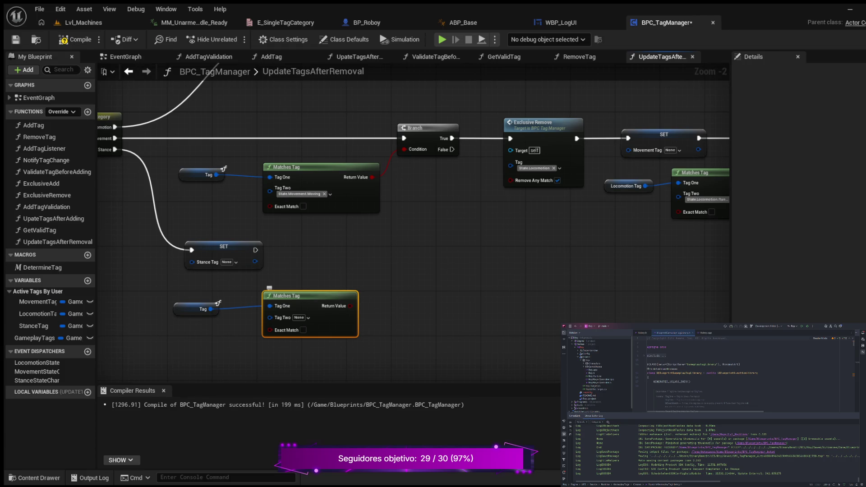
left_click_drag(288, 296, 277, 302)
mouse_move(354, 276)
left_mouse_down()
mouse_move(392, 267)
mouse_move(383, 280)
mouse_move(352, 282)
left_mouse_up()
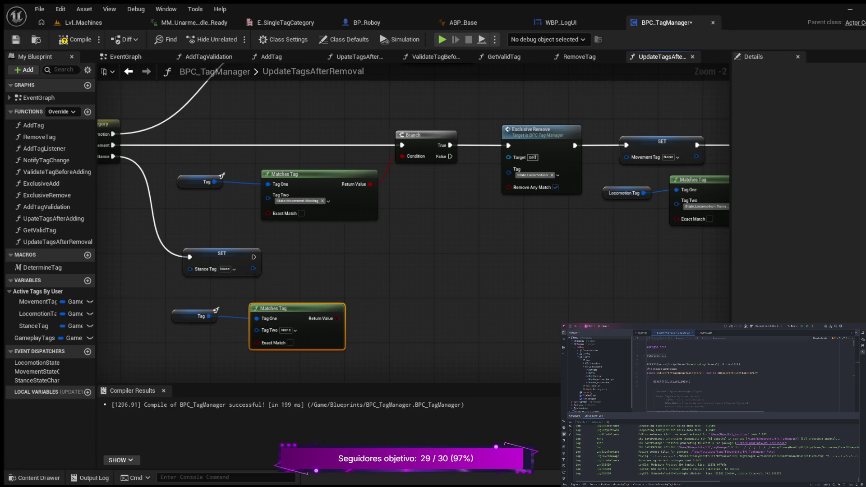
mouse_move(352, 283)
left_mouse_down()
mouse_move(310, 294)
mouse_move(460, 294)
left_mouse_up()
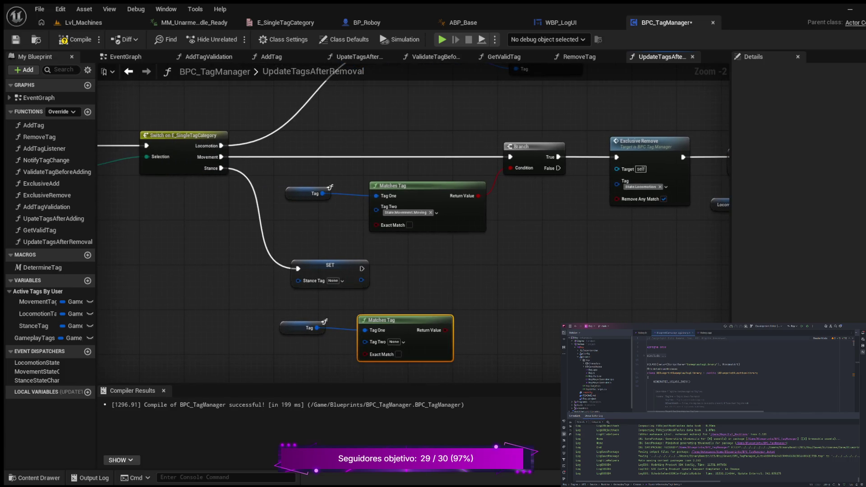
Add a reroute point on the Stance wire, lower it, and move SET Stance Tag right to line up
double_click(270, 258)
left_click_drag(330, 265, 537, 260)
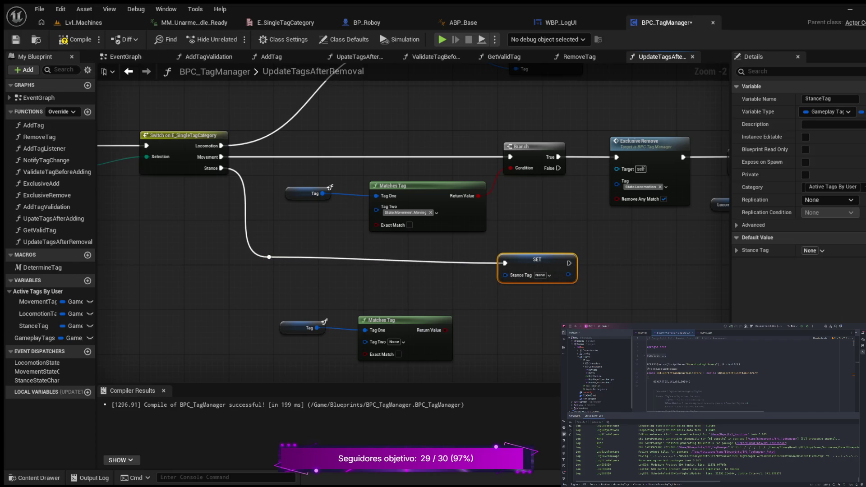
left_click(268, 257)
left_click_drag(269, 257, 270, 274)
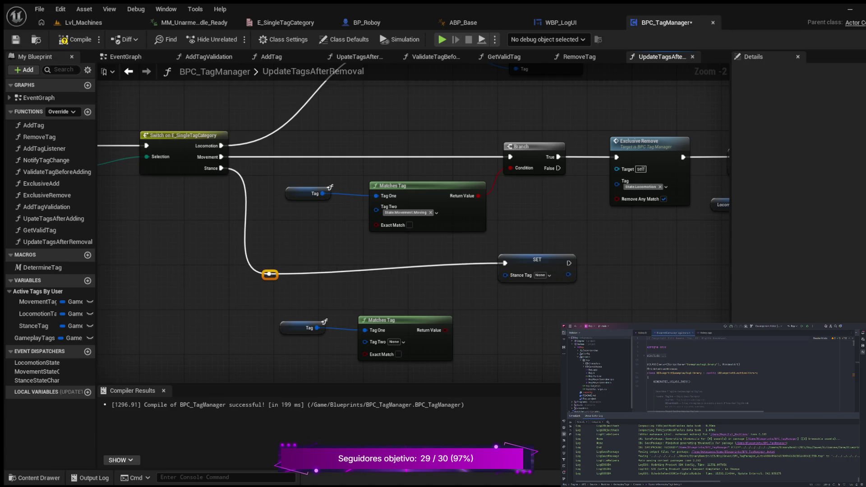
mouse_move(519, 260)
left_mouse_down()
mouse_move(518, 270)
mouse_move(458, 233)
left_mouse_up()
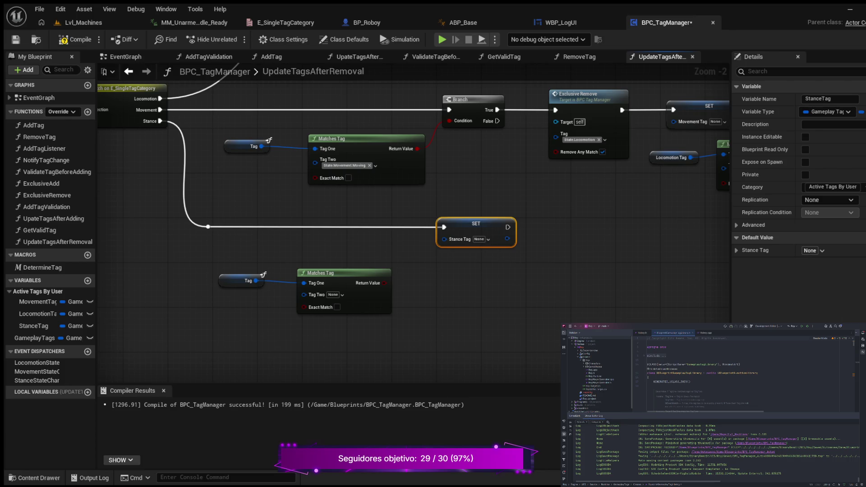
Move the lower Tag getter and Matches Tag pair left and pull a wire from the Matches Tag result
left_click_drag(202, 250, 395, 318)
mouse_move(315, 273)
left_mouse_down()
mouse_move(247, 281)
mouse_move(263, 281)
left_mouse_up()
left_click(246, 281)
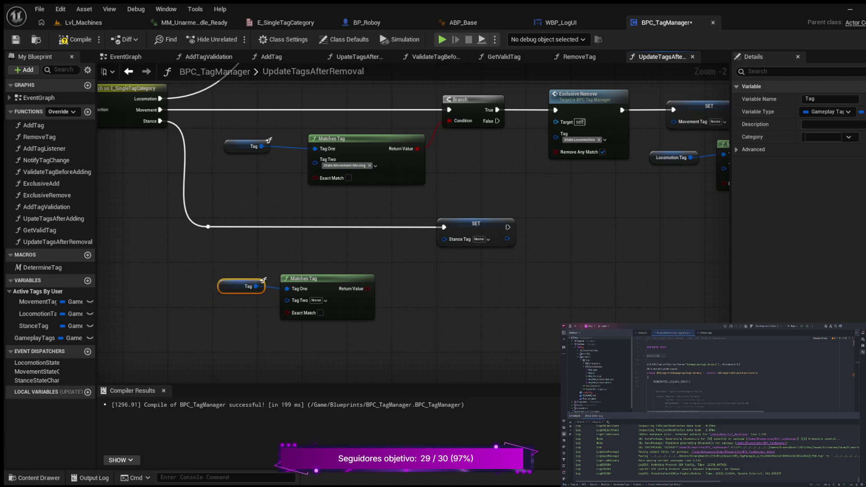
left_click_drag(209, 270, 381, 324)
left_click_drag(307, 279, 284, 279)
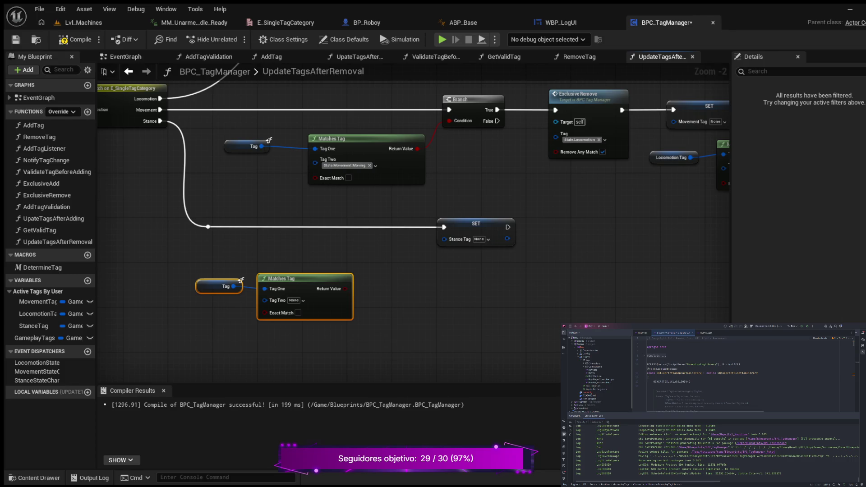
left_click_drag(345, 288, 391, 275)
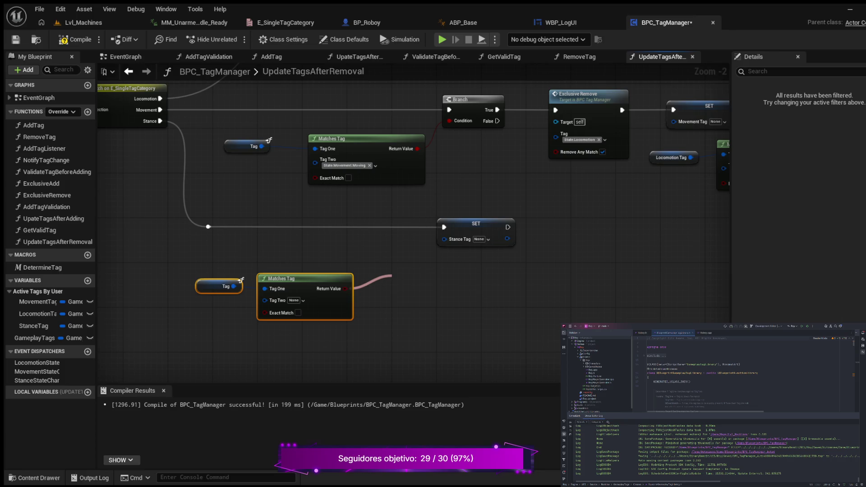
scroll(396, 274, "up", 1)
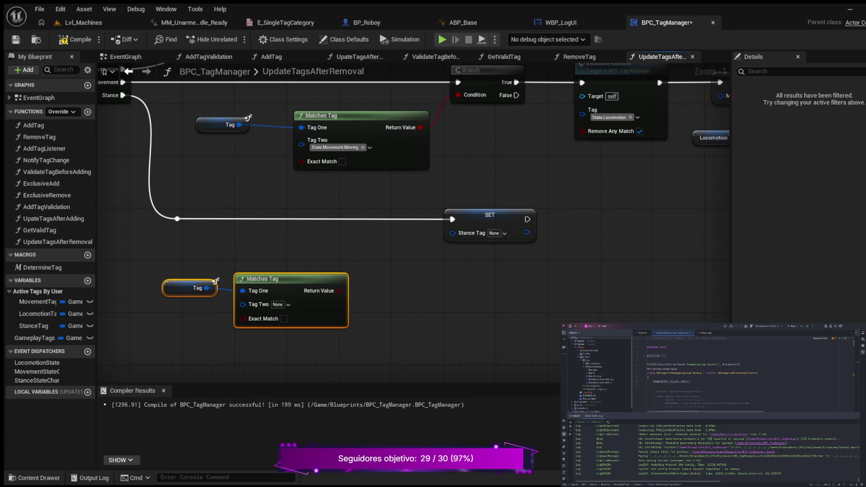
Add a Select node indexed by the lower Matches Tag result and feed its output into SET Stance Tag
key("ctrl+v")
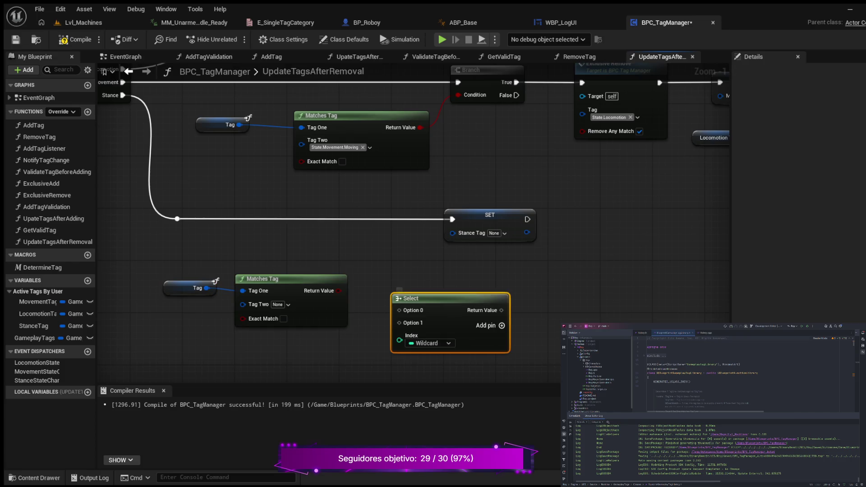
left_click_drag(406, 292, 399, 279)
left_click_drag(339, 290, 386, 321)
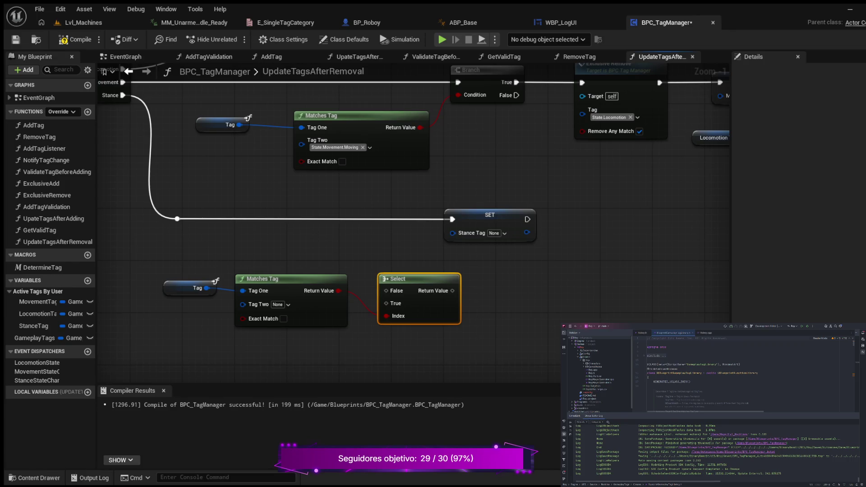
mouse_move(452, 291)
left_mouse_down()
mouse_move(420, 244)
mouse_move(466, 223)
mouse_move(504, 224)
left_mouse_up()
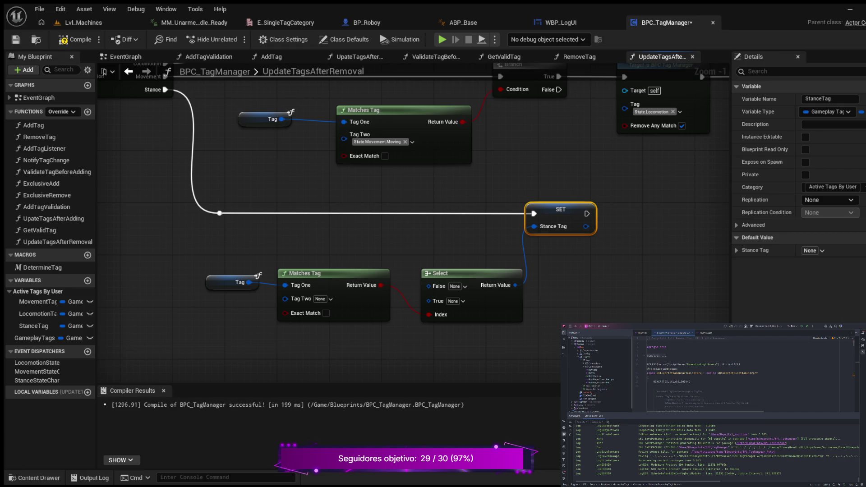
Set the lower Matches Tag's Tag Two to State.Stance.Standing and straighten the stance node wires
left_click(317, 305)
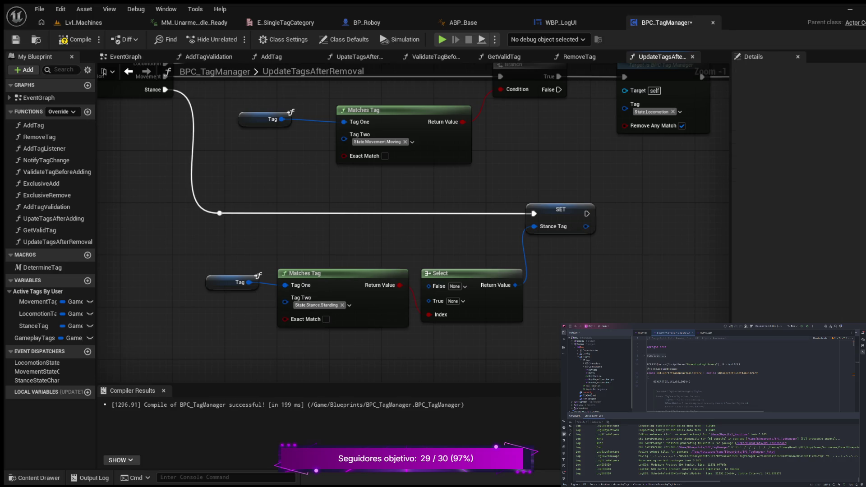
left_click_drag(213, 248, 351, 312)
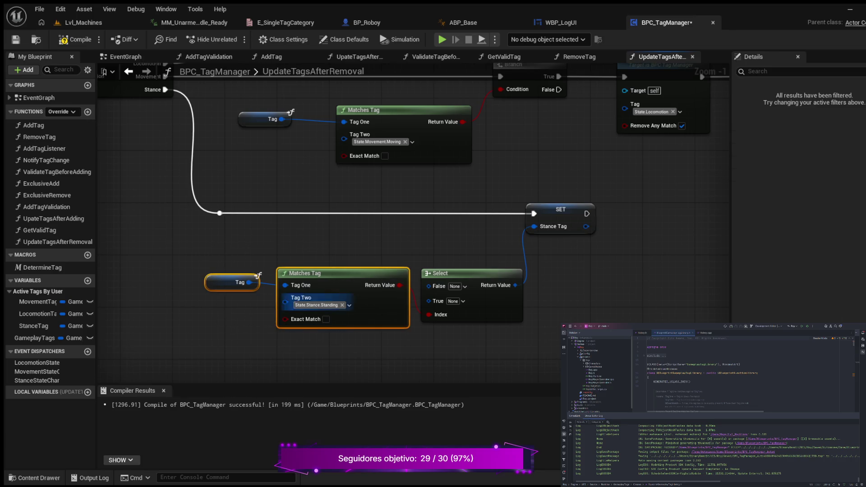
left_click_drag(285, 273, 278, 272)
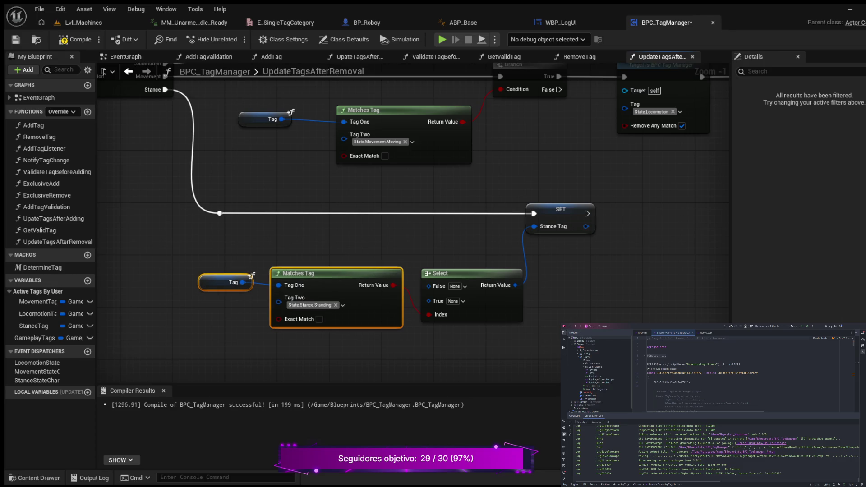
left_click_drag(184, 253, 534, 352)
key("q")
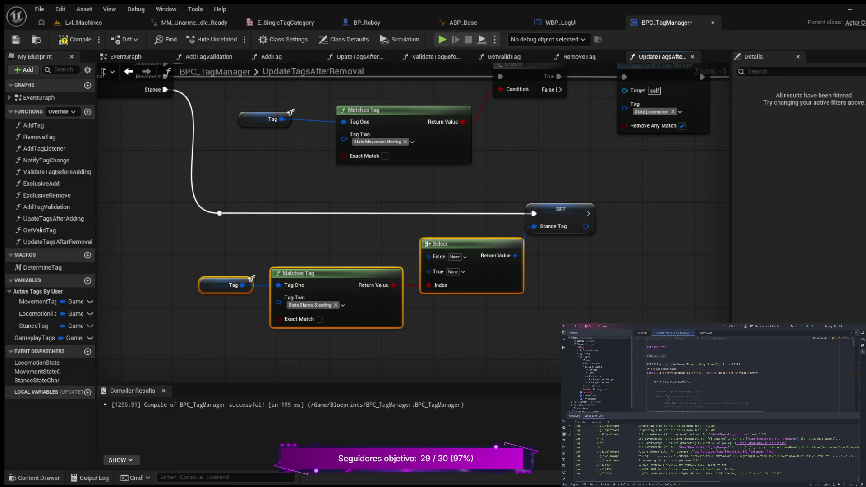
left_click_drag(561, 209, 574, 209)
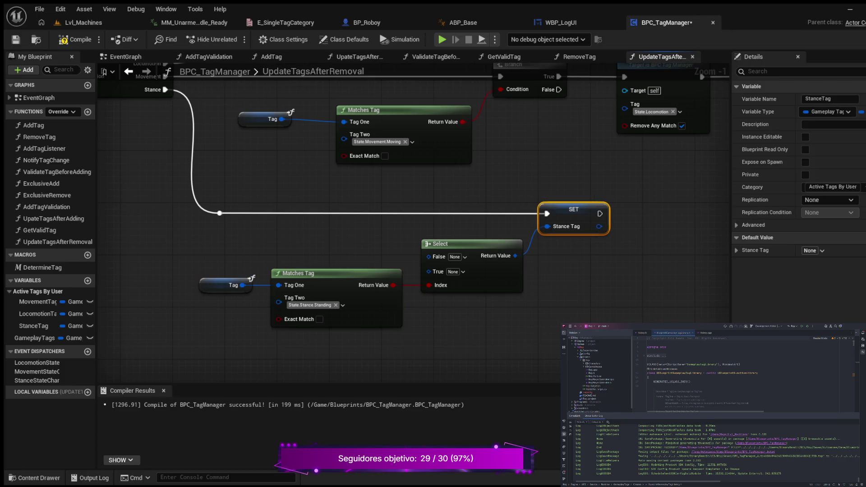
mouse_move(573, 283)
left_mouse_down()
mouse_move(532, 270)
mouse_move(522, 286)
left_mouse_up()
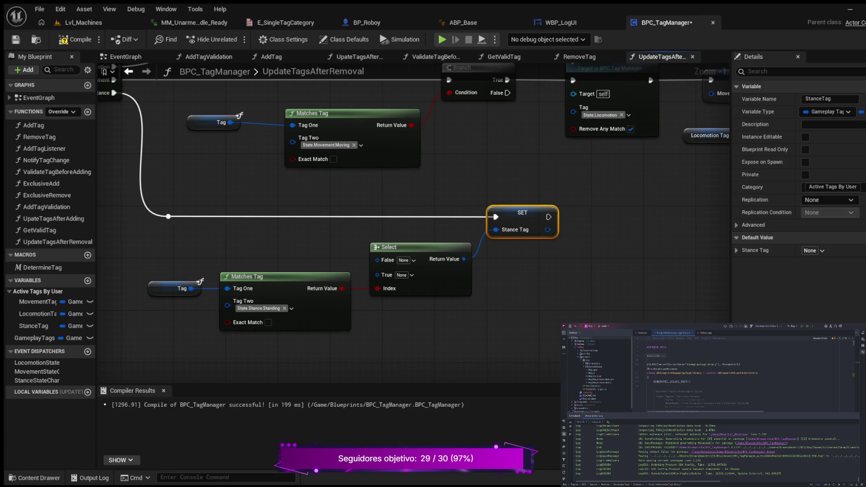
Set the Select False option to State.Stance.Standing and add an Exclusive Add node after SET Stance Tag
key("ctrl+v")
key("Escape")
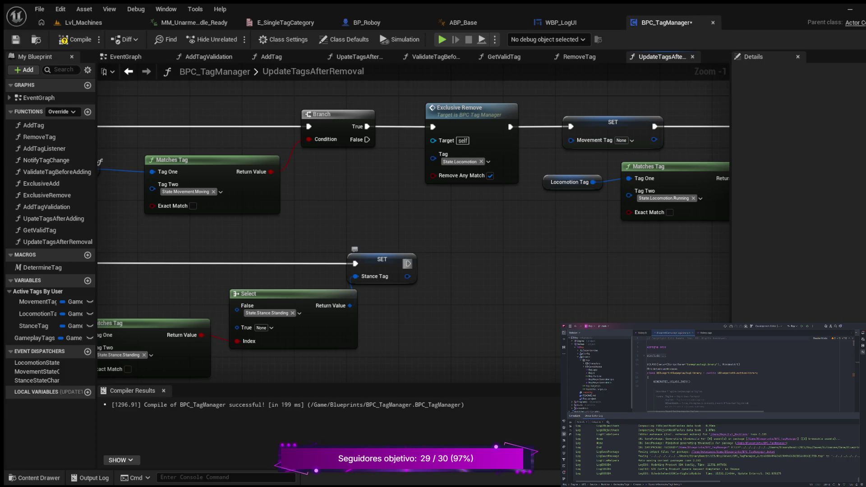
left_click_drag(408, 264, 484, 264)
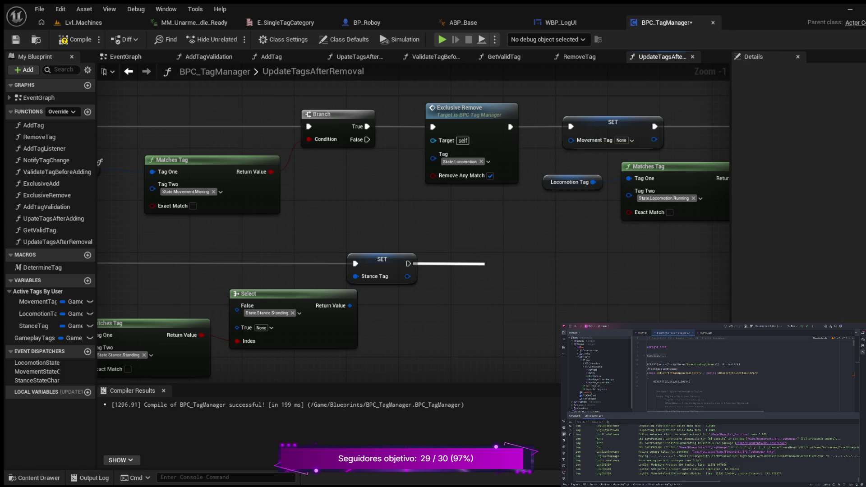
key("Return")
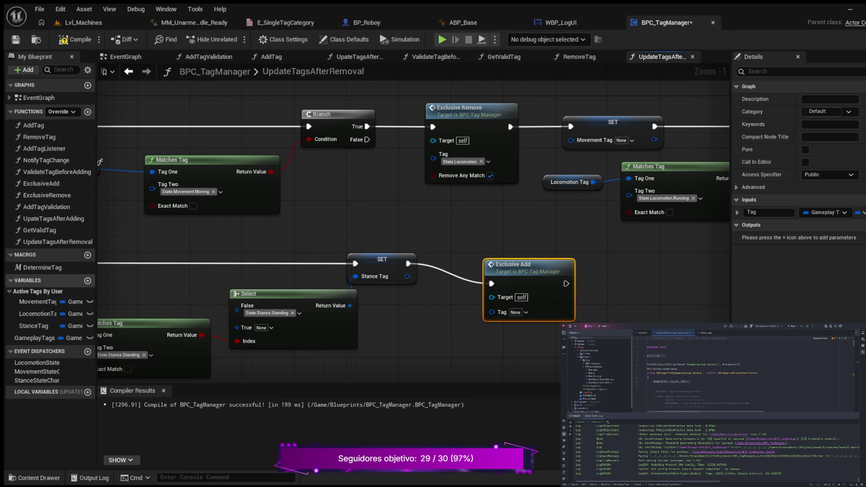
Position Exclusive Add beside the setter and connect the Stance Tag value to its Tag input
mouse_move(510, 264)
left_mouse_down()
mouse_move(510, 249)
mouse_move(497, 244)
left_mouse_up()
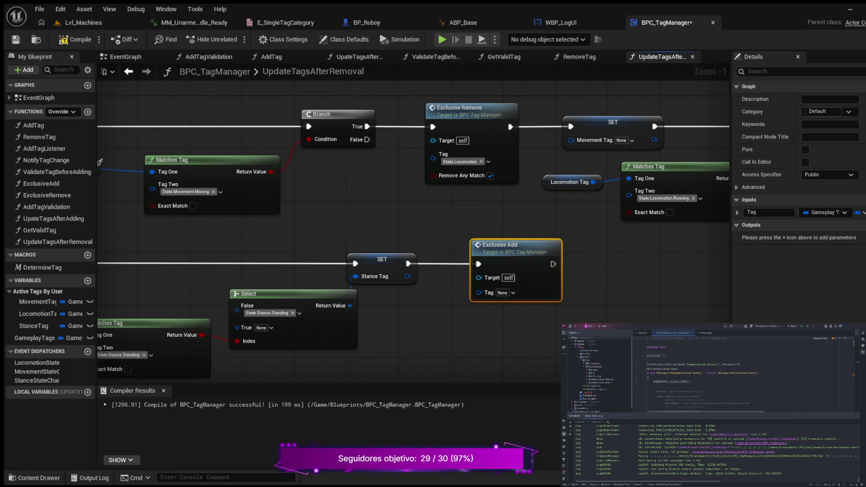
left_click_drag(406, 203, 393, 194)
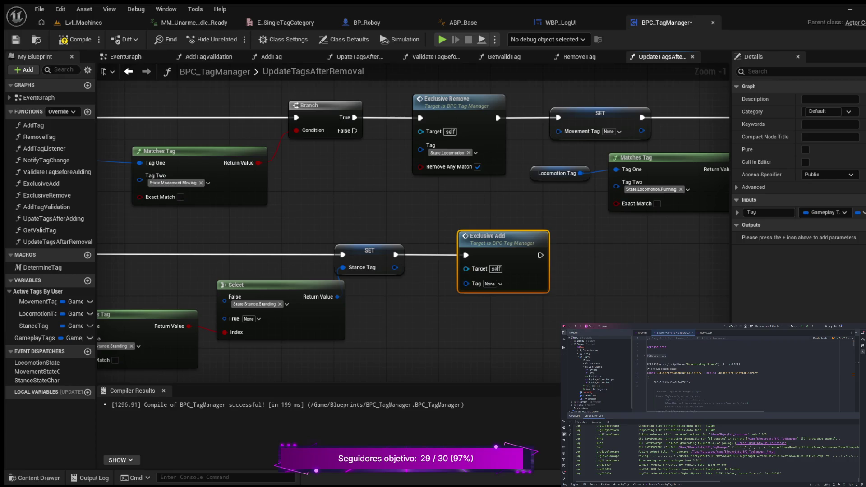
left_click_drag(394, 268, 466, 283)
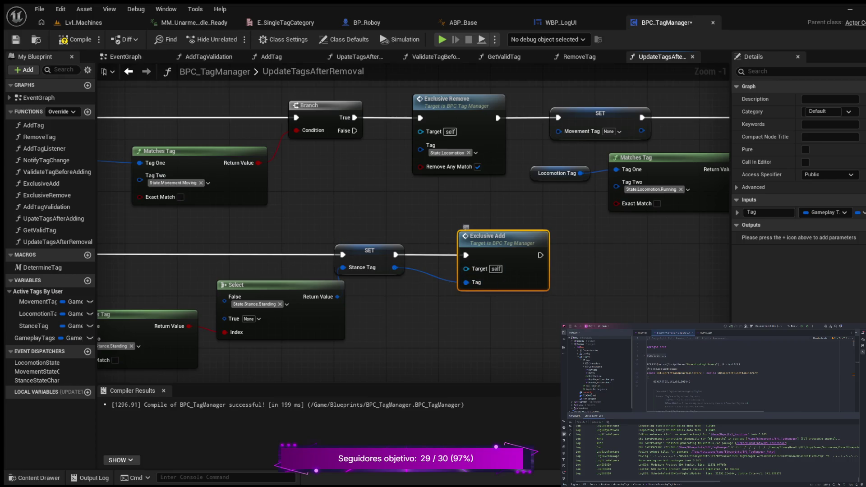
Compile and save the BPC_TagManager component
left_click(75, 39)
left_click(39, 9)
key("Escape")
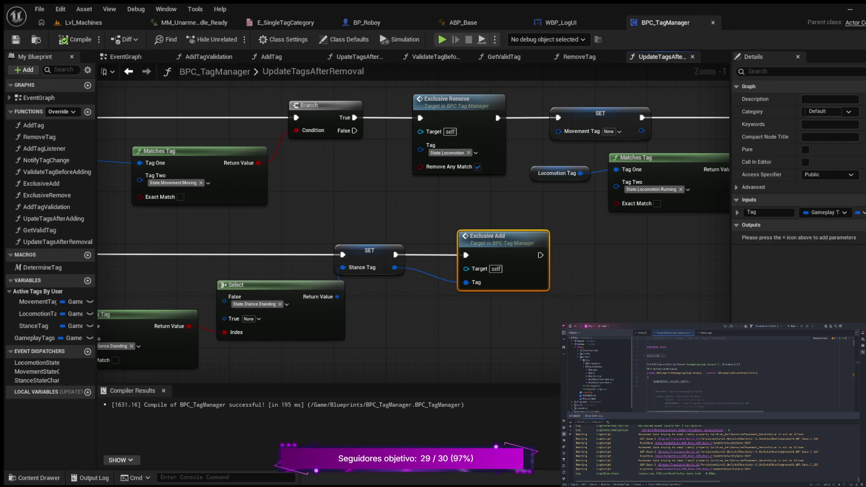
Move the reroute, Tag, Matches Tag, Select, SET and Exclusive Add nodes down together
mouse_move(543, 303)
left_mouse_down()
mouse_move(408, 321)
mouse_move(633, 293)
mouse_move(625, 258)
left_mouse_up()
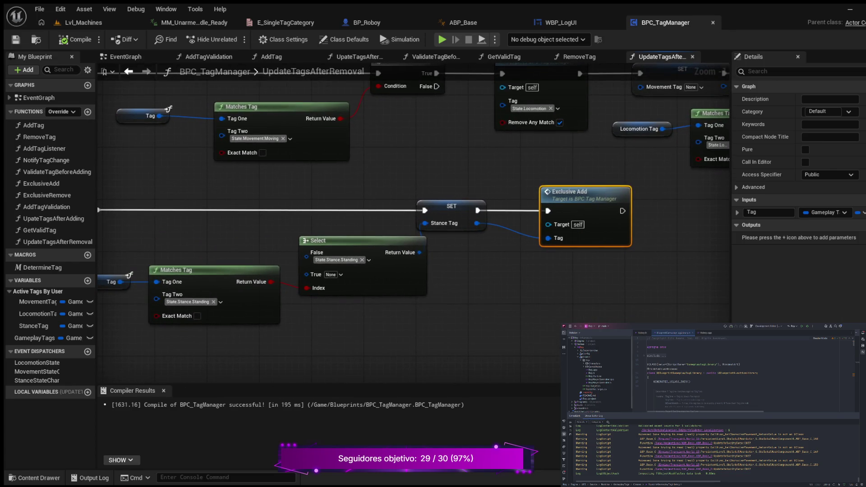
scroll(490, 306, "down", 1)
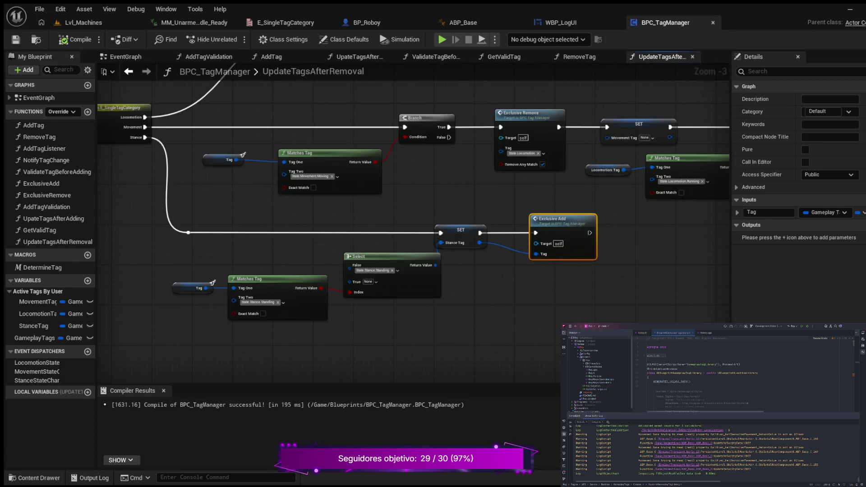
mouse_move(151, 332)
left_mouse_down()
mouse_move(451, 216)
mouse_move(605, 209)
left_mouse_up()
left_click_drag(350, 250, 354, 292)
left_click_drag(406, 225, 246, 211)
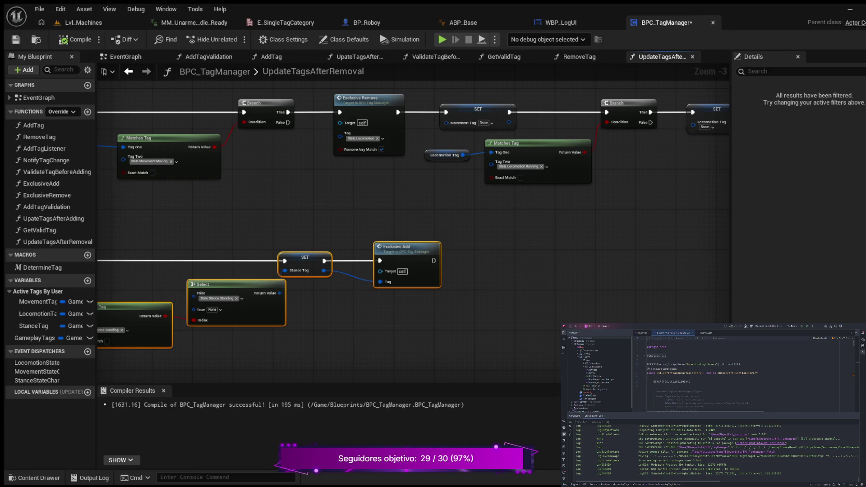
Add a Branch node after the Exclusive Add node's execution output
mouse_move(480, 234)
left_mouse_down()
mouse_move(464, 247)
mouse_move(379, 252)
left_mouse_up()
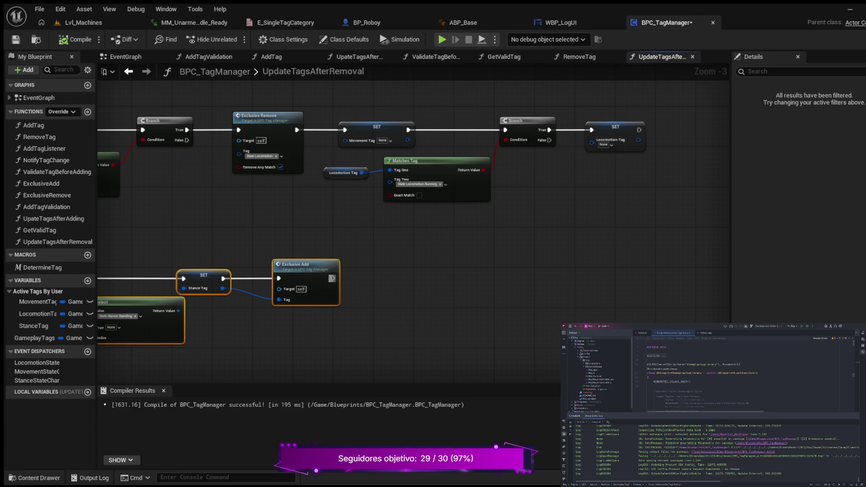
left_click_drag(332, 278, 400, 266)
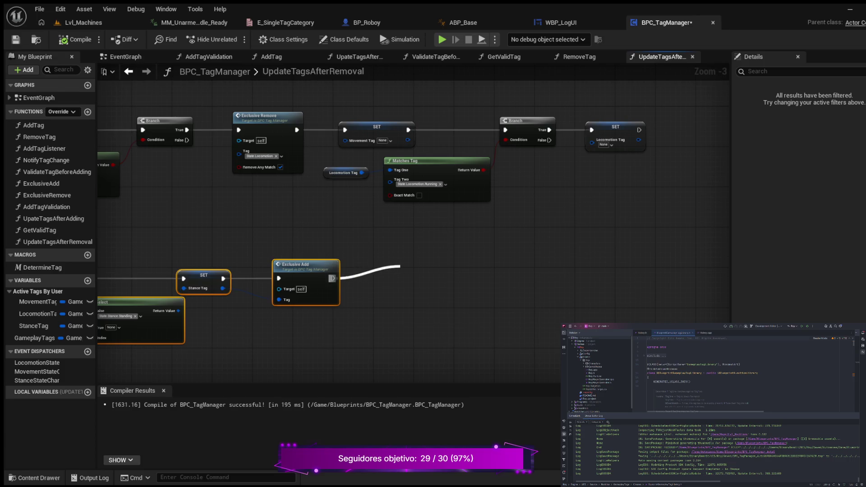
left_click_drag(400, 266, 400, 266)
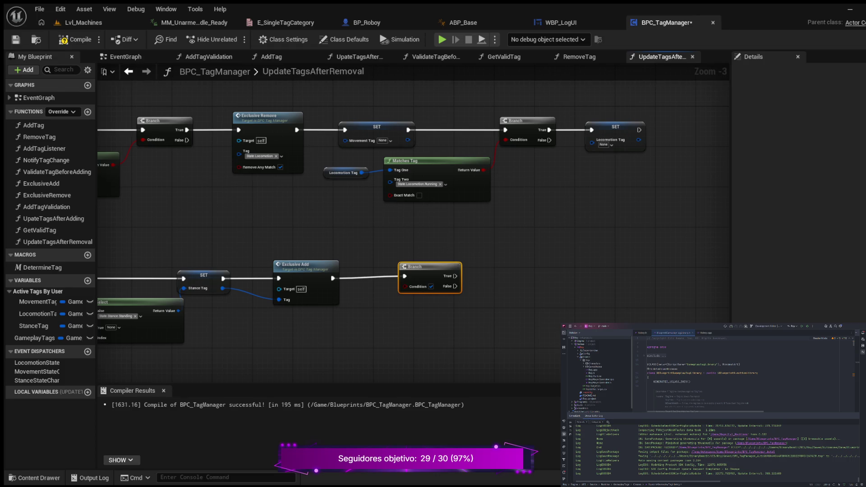
Place an empty Matches Tag node below the Branch, both tags left at None
mouse_move(433, 271)
left_mouse_down()
mouse_move(613, 168)
mouse_move(483, 262)
left_mouse_up()
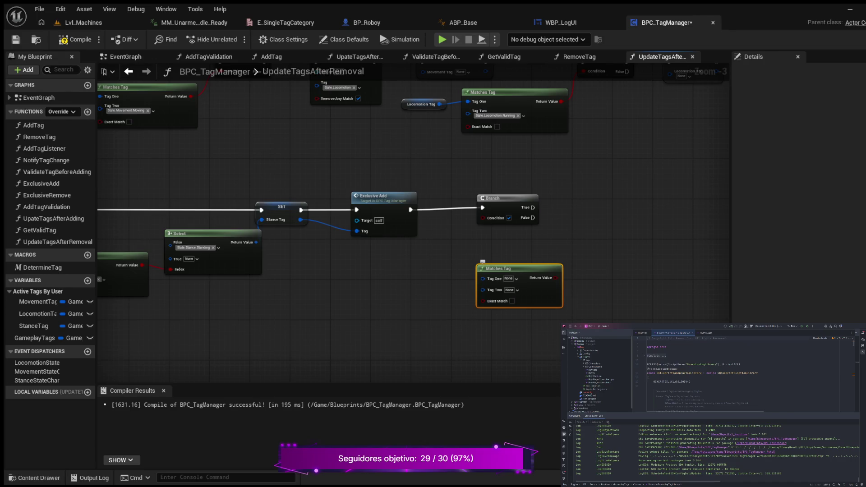
mouse_move(483, 261)
left_mouse_down()
mouse_move(460, 250)
mouse_move(472, 252)
left_mouse_up()
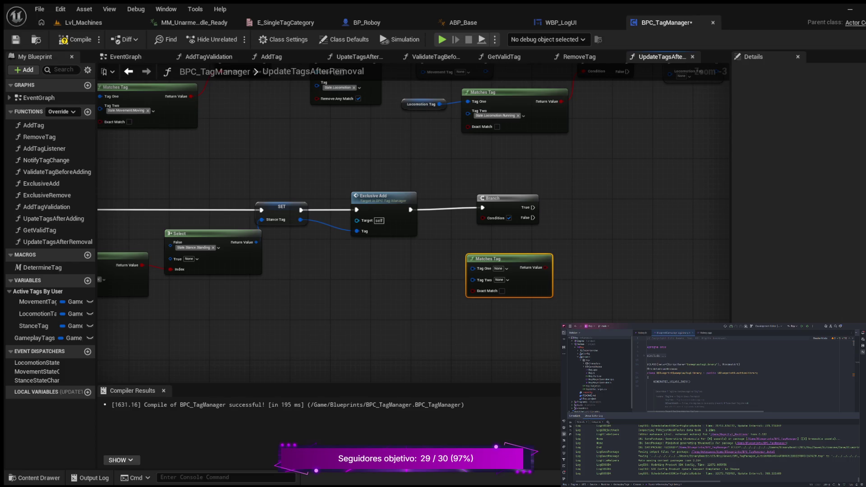
left_click_drag(360, 270, 436, 263)
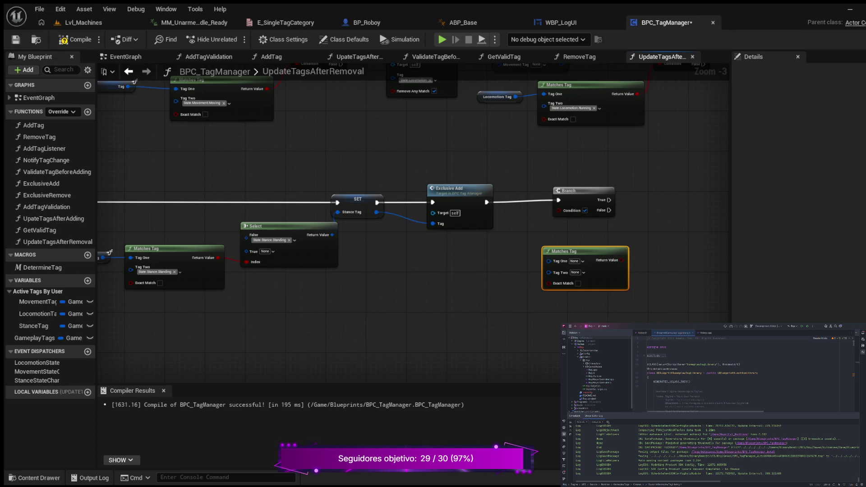
left_click(38, 314)
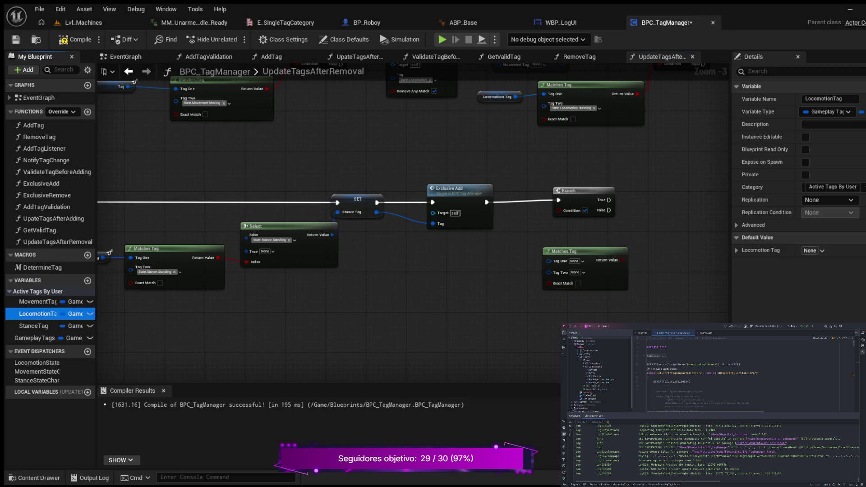
Place a Locomotion Tag getter and wire it into Matches Tag's Tag One
mouse_move(38, 313)
left_mouse_down()
mouse_move(408, 274)
mouse_move(265, 297)
left_mouse_up()
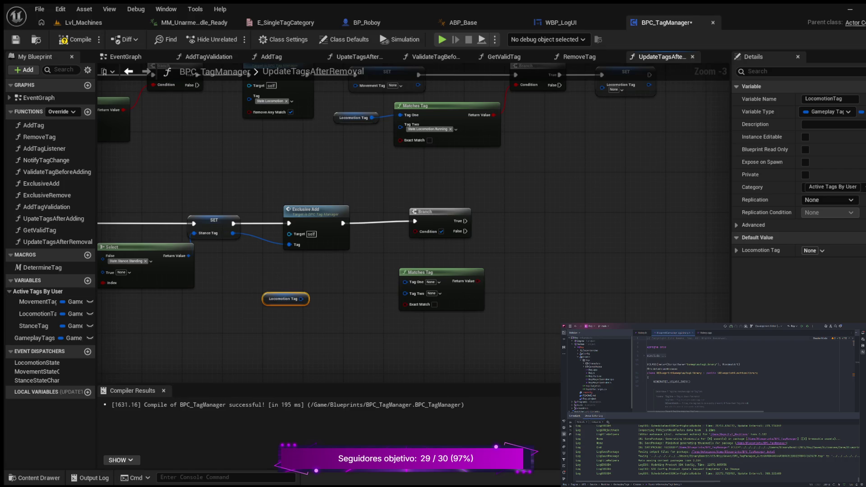
left_click_drag(301, 299, 405, 281)
left_click_drag(286, 299, 325, 284)
left_click_drag(319, 320, 239, 331)
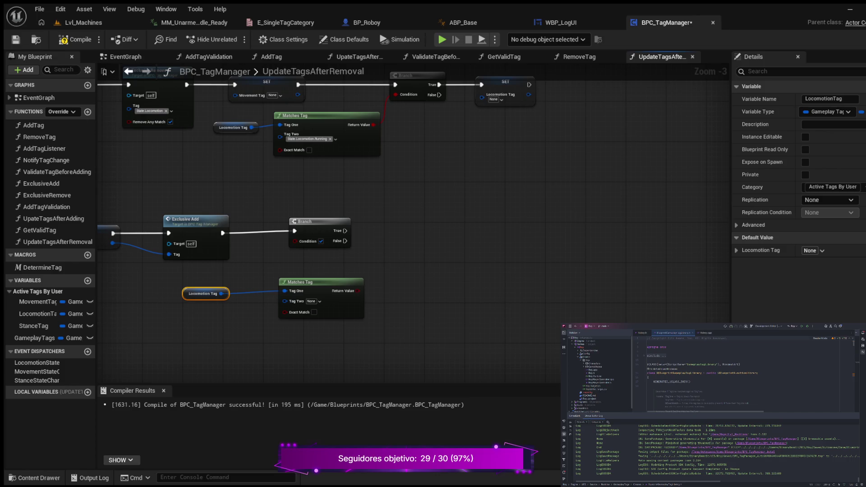
key("Escape")
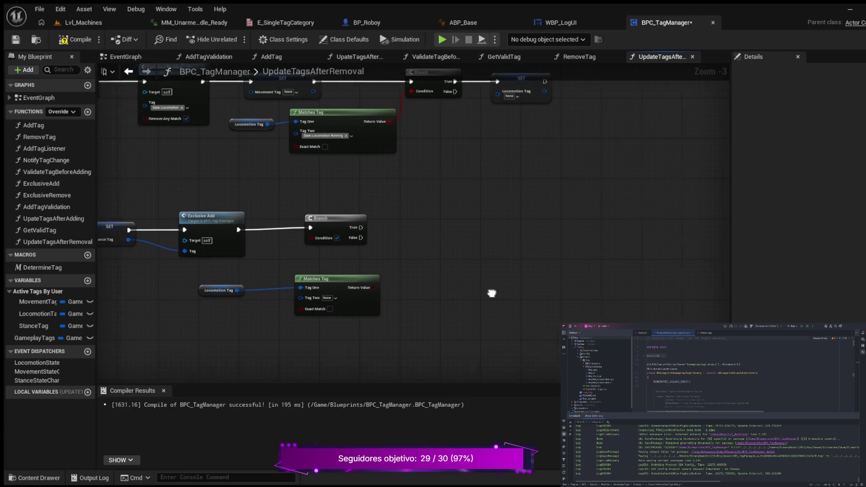
scroll(493, 294, "up", 2)
scroll(460, 294, "up", 1)
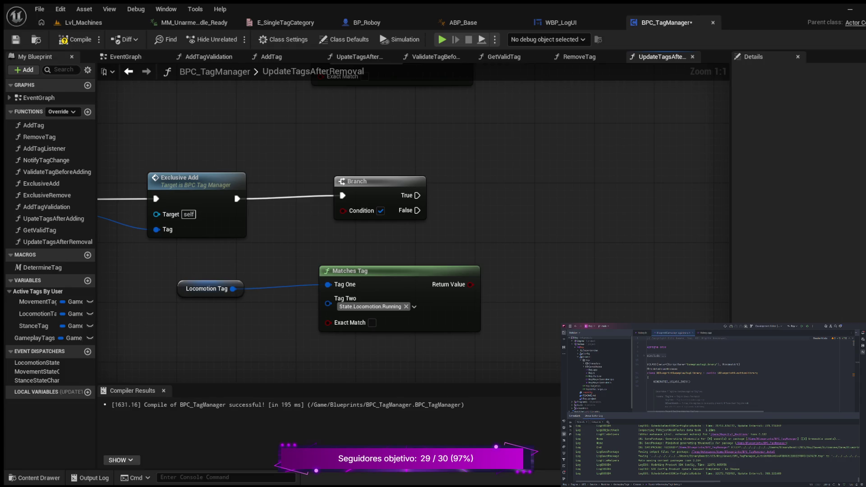
Arrange the nodes and drive the Branch condition with the State.Locomotion.Running match result
left_click_drag(352, 271, 299, 278)
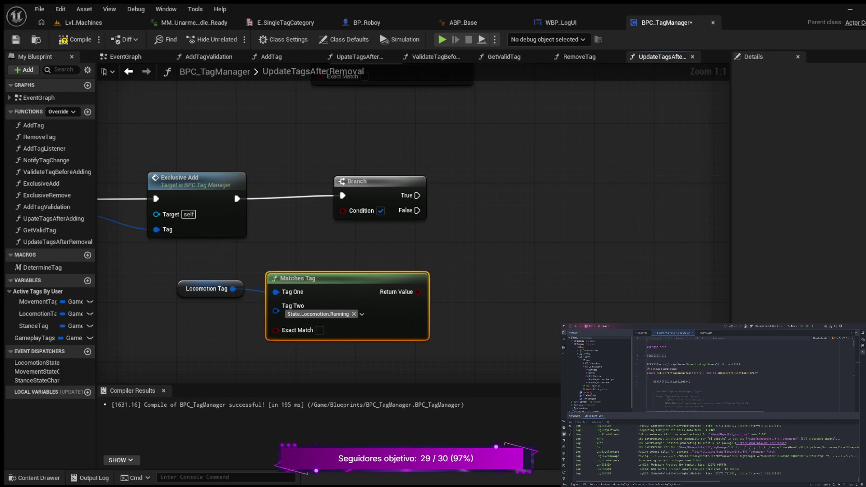
left_click_drag(299, 278, 298, 270)
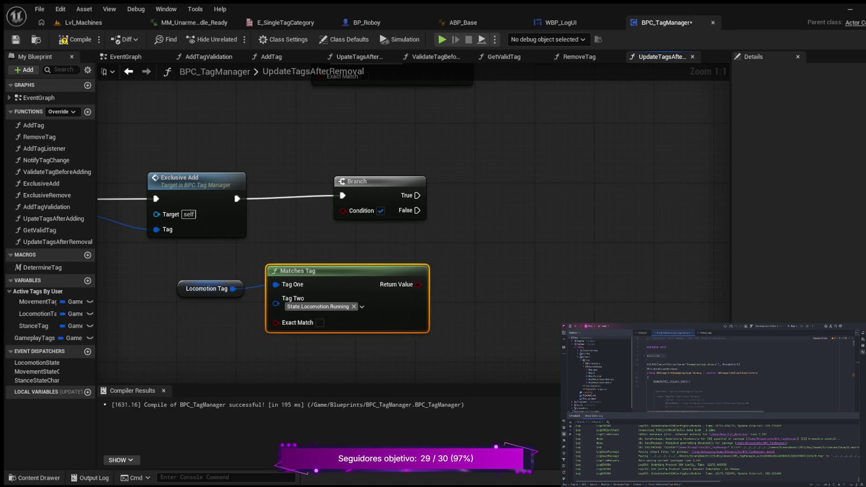
left_click(207, 288, "ctrl")
left_click_drag(298, 270, 223, 279)
mouse_move(344, 292)
left_mouse_down()
mouse_move(332, 237)
mouse_move(343, 210)
left_mouse_up()
left_click_drag(356, 180, 341, 181)
scroll(652, 232, "down", 5)
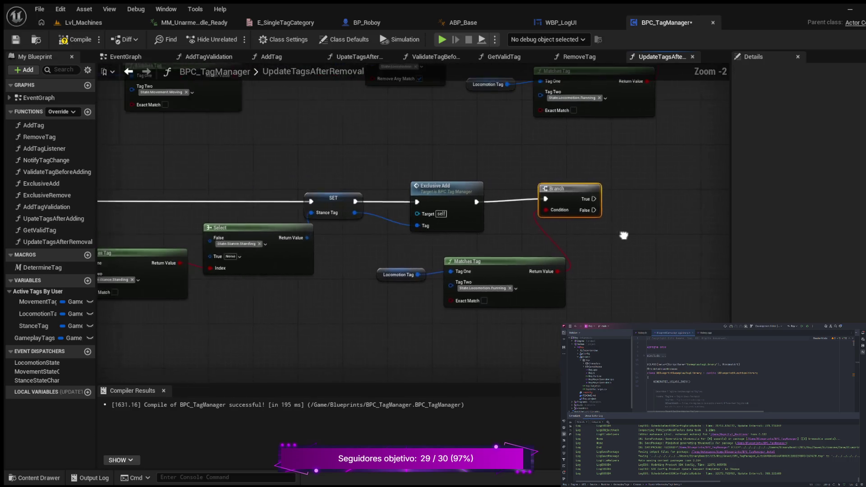
scroll(309, 315, "up", 3)
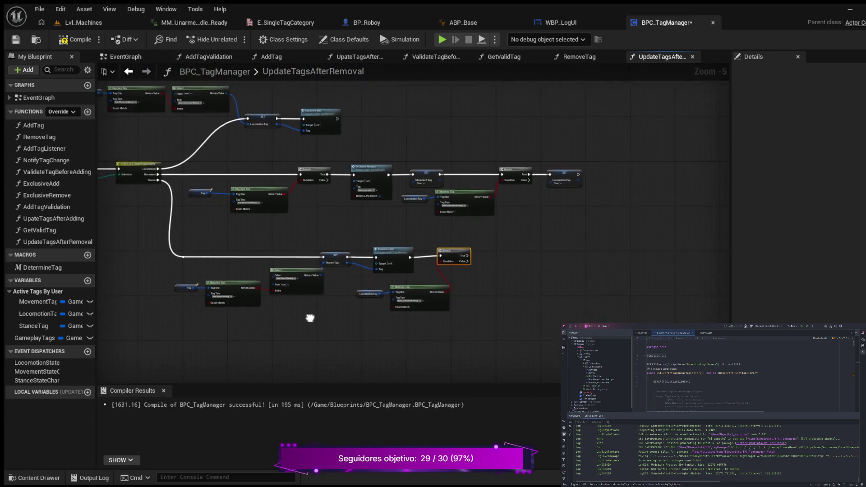
Add an Exclusive Remove for State.Locomotion on Branch True, with Remove Any Match enabled
mouse_move(357, 245)
left_mouse_down()
mouse_move(351, 251)
mouse_move(470, 220)
left_mouse_up()
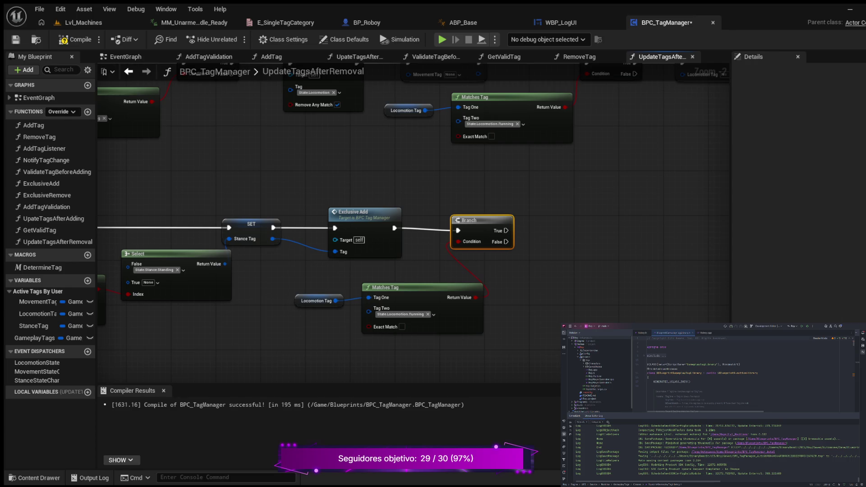
left_click_drag(584, 253, 499, 270)
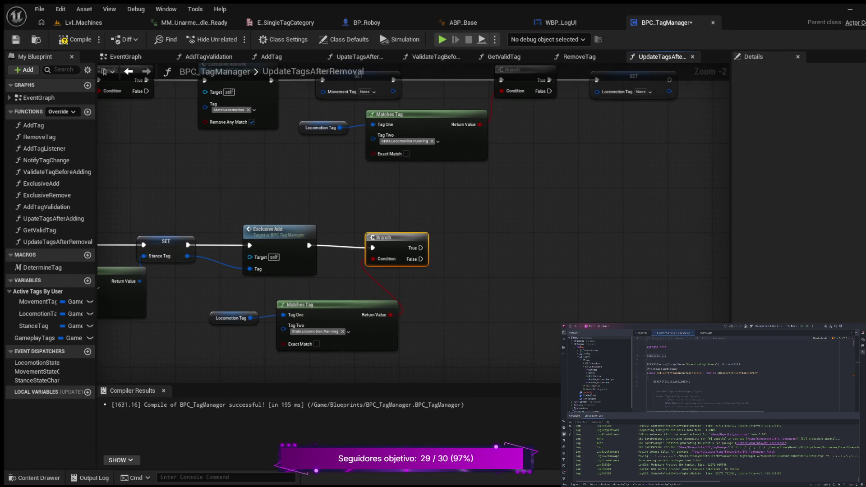
left_click_drag(387, 237, 405, 231)
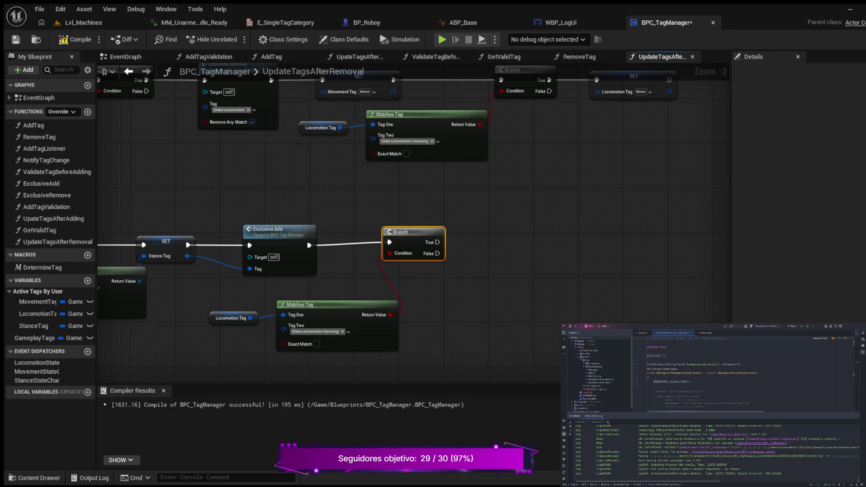
left_click_drag(47, 195, 526, 226)
mouse_move(437, 242)
left_mouse_down()
mouse_move(501, 243)
mouse_move(517, 226)
left_mouse_up()
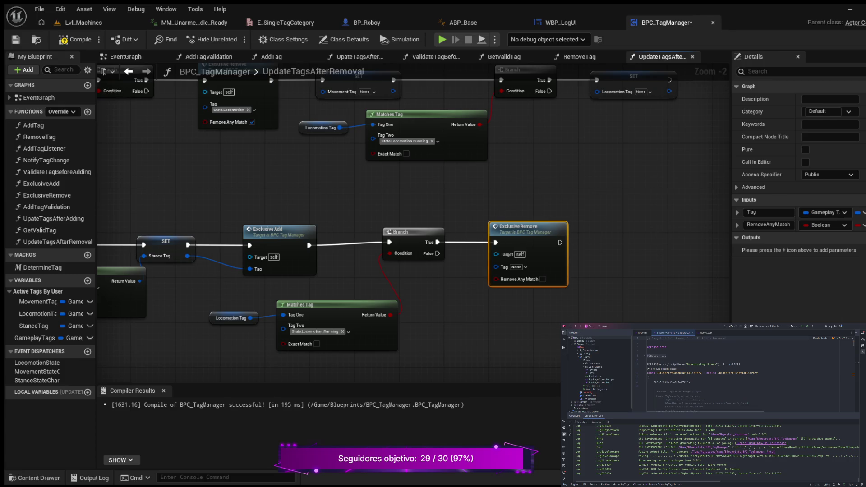
scroll(521, 258, "up", 2)
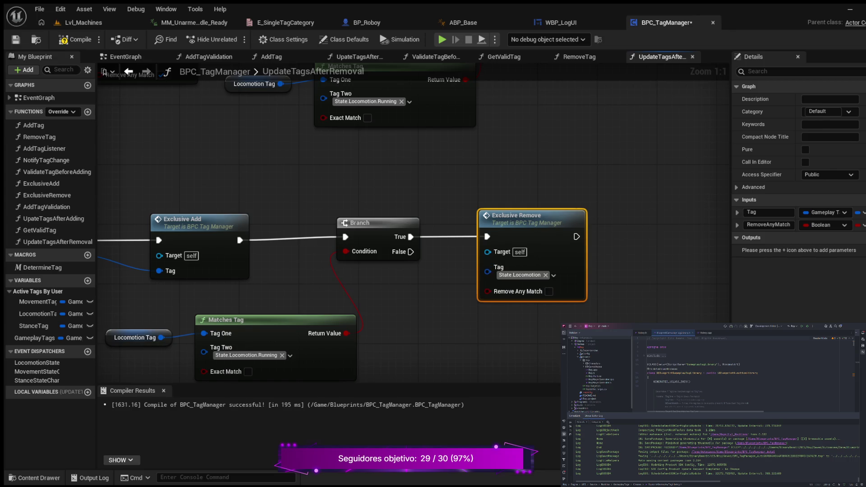
key("Escape")
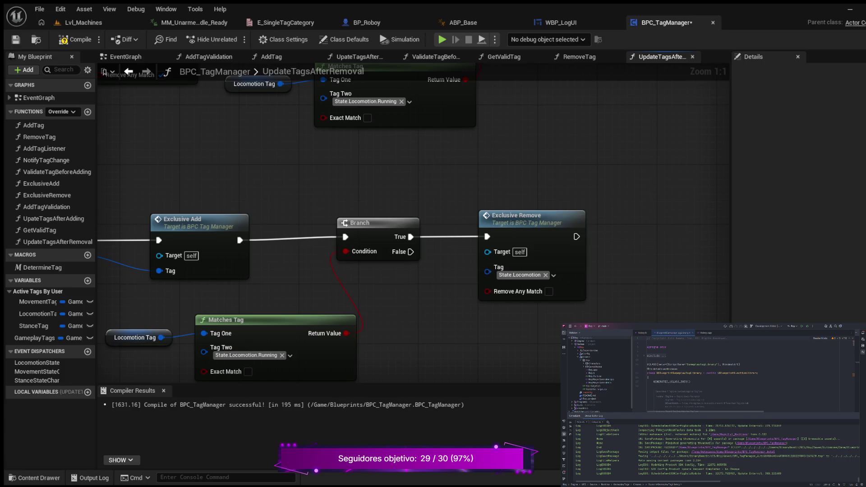
left_click(549, 292)
Add a new Branch node wired from Exclusive Remove's execution output
left_click_drag(550, 322, 357, 329)
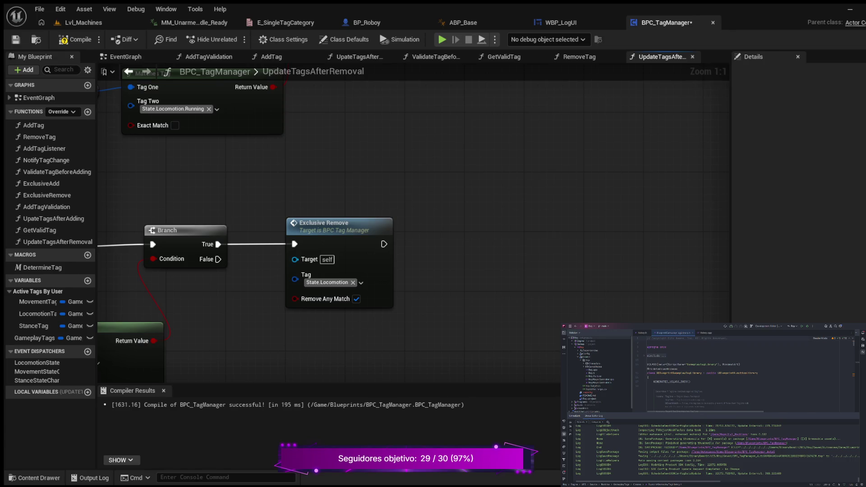
left_click_drag(464, 318, 414, 331)
left_click_drag(331, 257, 404, 257)
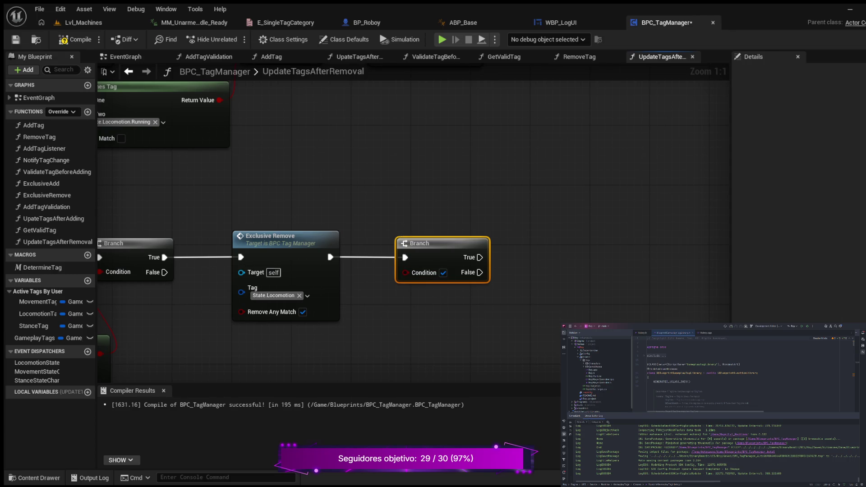
mouse_move(448, 310)
left_mouse_down()
mouse_move(392, 297)
mouse_move(565, 209)
mouse_move(538, 250)
mouse_move(522, 258)
mouse_move(403, 266)
mouse_move(345, 289)
mouse_move(322, 309)
left_mouse_up()
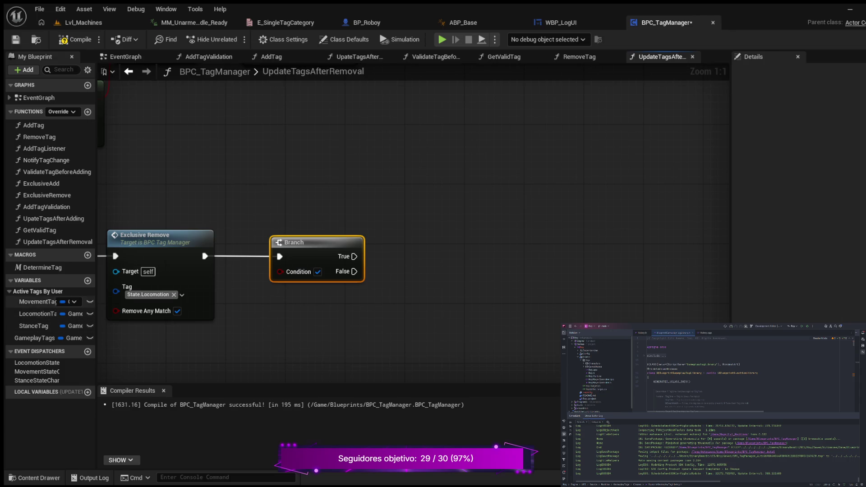
Wire a Movement Tag getter through a Matches Tag node into the new Branch's condition
left_click(39, 301)
left_click_drag(38, 302, 291, 319)
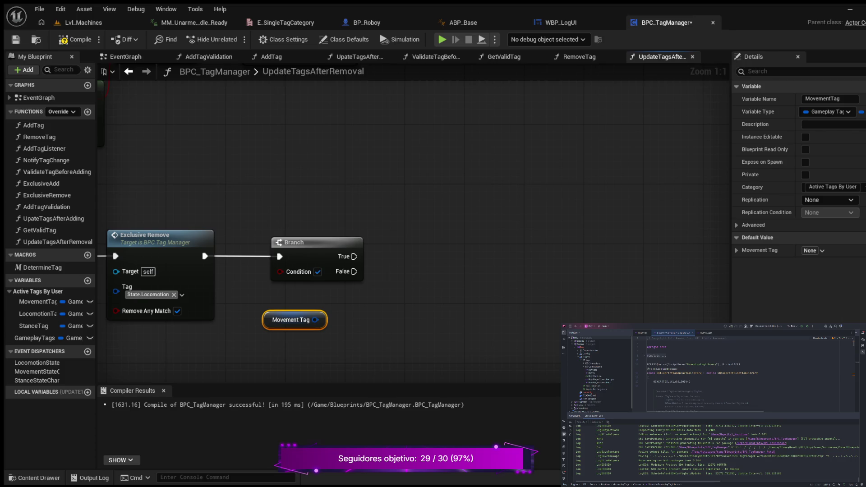
key("ctrl+v")
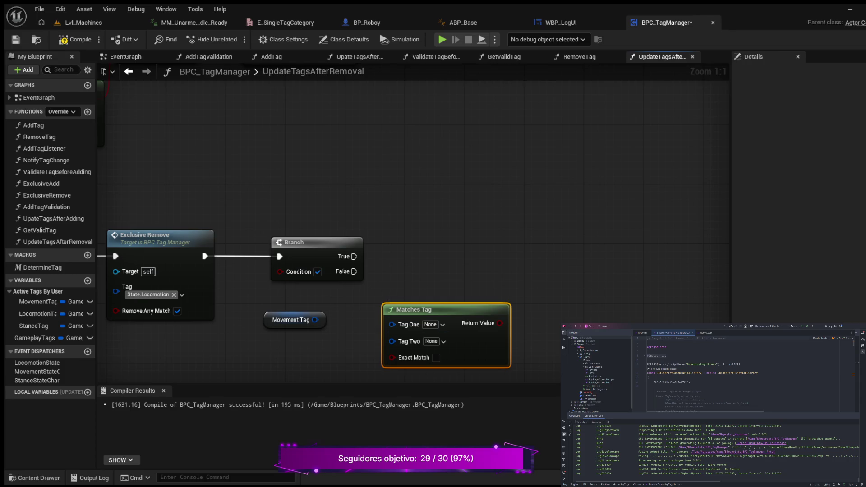
left_click_drag(298, 242, 417, 242)
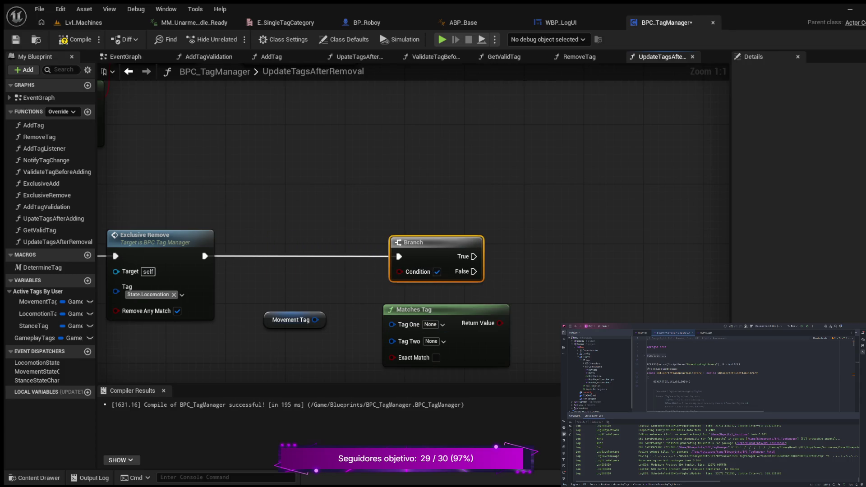
left_click_drag(291, 320, 261, 328)
left_click_drag(415, 310, 363, 317)
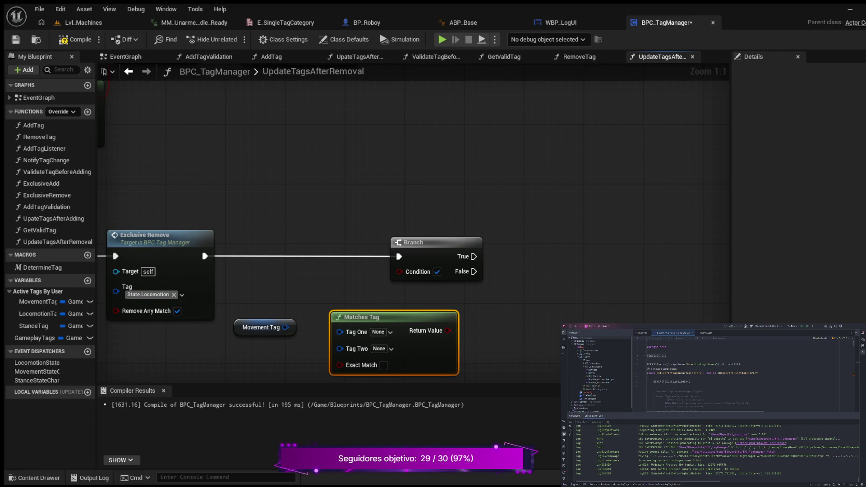
mouse_move(286, 328)
left_mouse_down()
mouse_move(340, 332)
mouse_move(345, 313)
mouse_move(337, 309)
left_mouse_up()
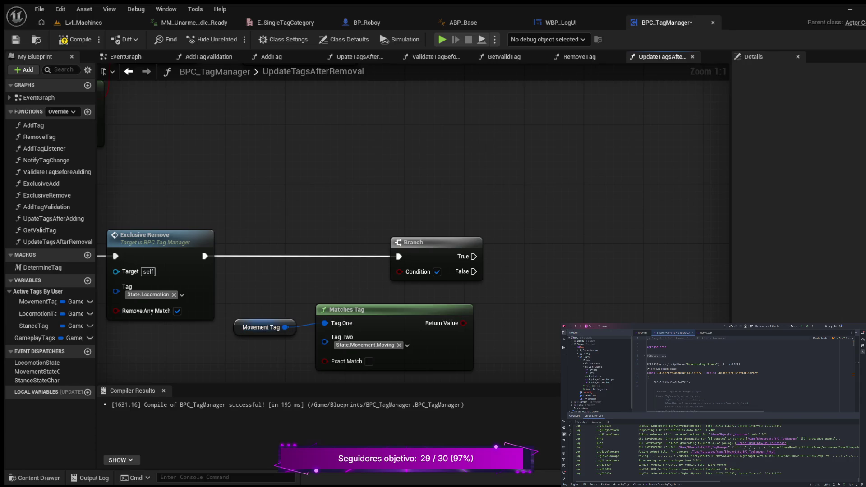
left_click_drag(225, 300, 478, 374)
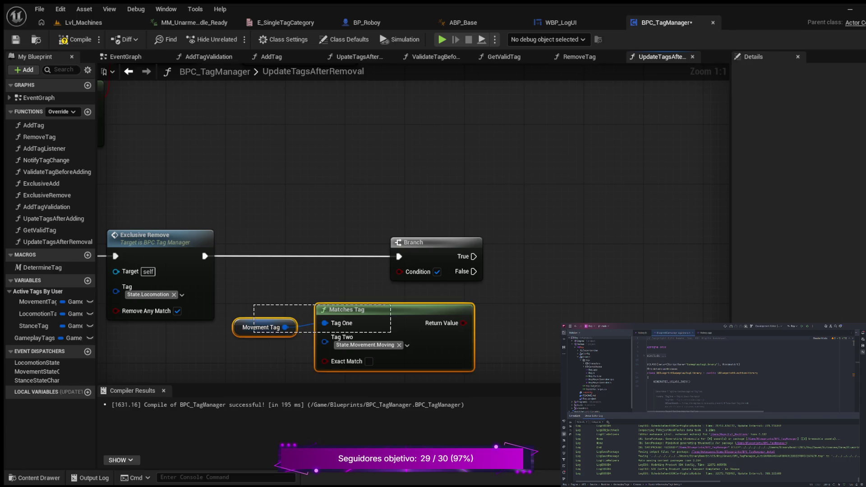
mouse_move(361, 309)
left_mouse_down()
mouse_move(323, 324)
mouse_move(286, 324)
left_mouse_up()
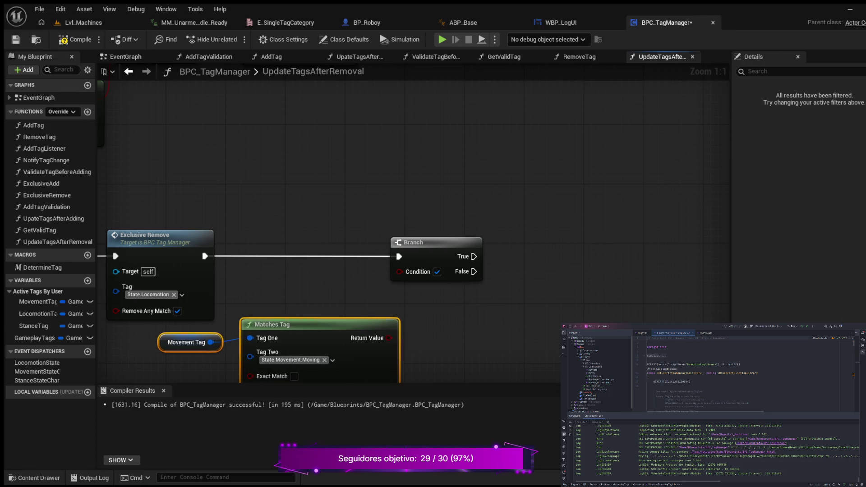
mouse_move(389, 338)
left_mouse_down()
mouse_move(363, 295)
mouse_move(399, 271)
left_mouse_up()
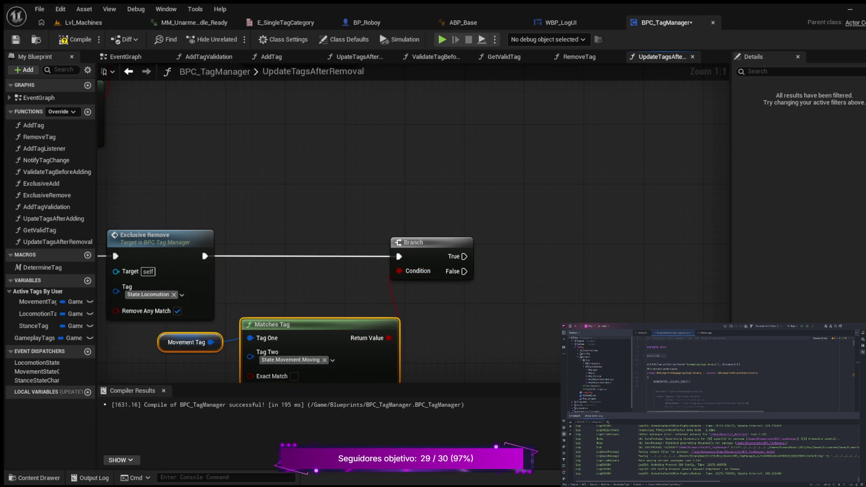
Add an Exclusive Add node on the second Branch's True output, lined up straight
scroll(354, 270, "down", 2)
mouse_move(296, 307)
left_mouse_down()
mouse_move(324, 311)
mouse_move(390, 294)
mouse_move(472, 305)
left_mouse_up()
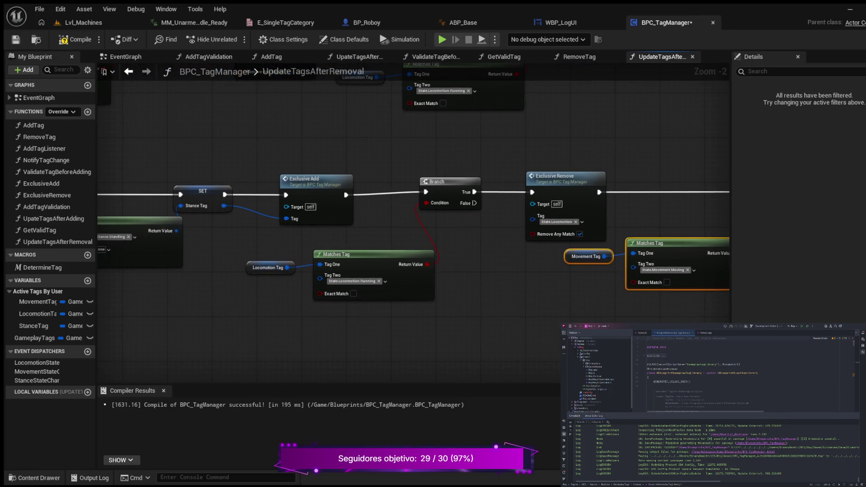
left_click_drag(561, 304, 337, 314)
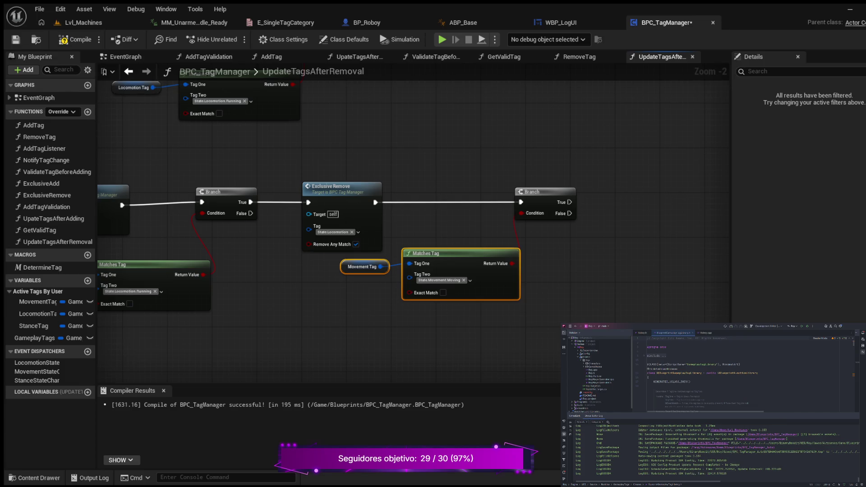
mouse_move(406, 271)
left_mouse_down()
mouse_move(274, 277)
mouse_move(264, 290)
left_mouse_up()
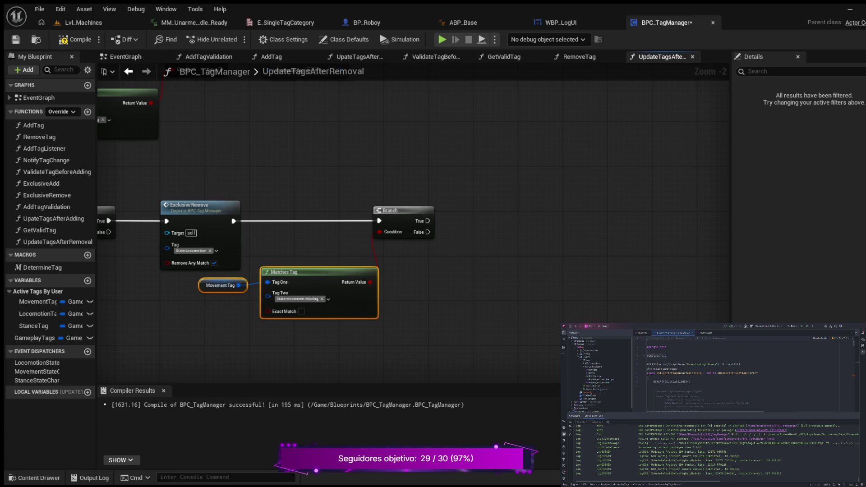
left_click_drag(427, 220, 509, 219)
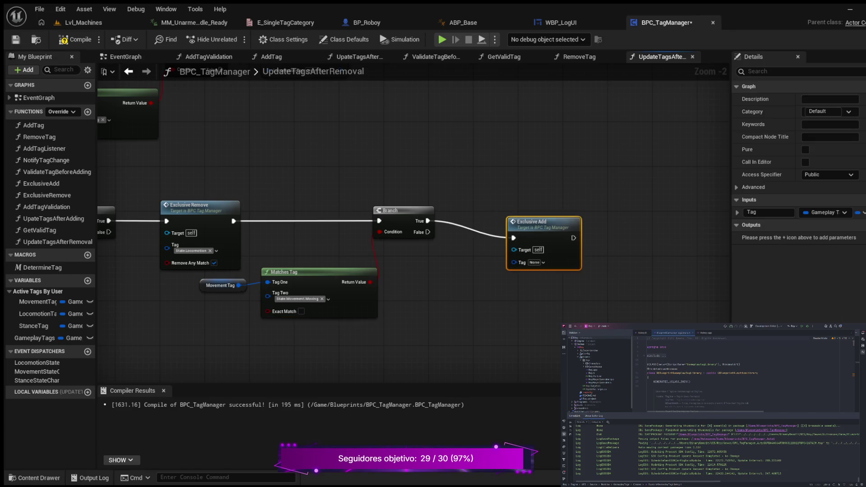
left_click_drag(533, 221, 510, 205)
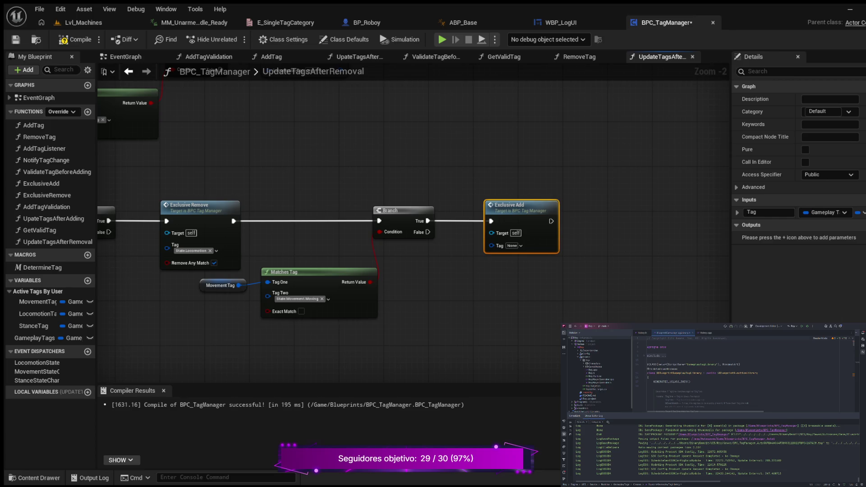
left_click(413, 249)
scroll(412, 249, "down", 5)
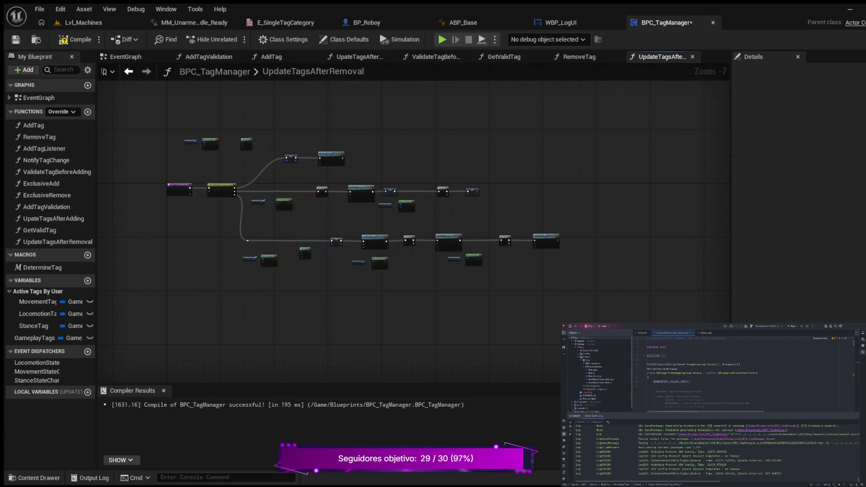
Compile and save BPC_TagManager, then bring up the RemoveTag function graph
left_click(75, 39)
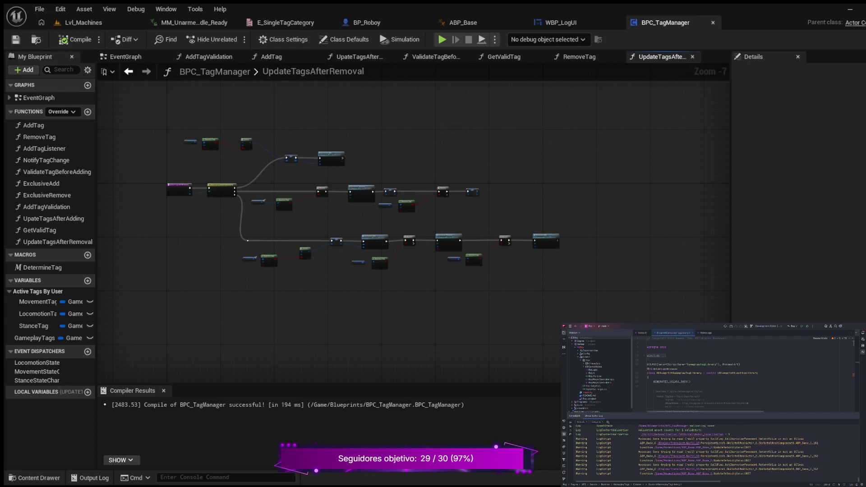
scroll(518, 270, "up", 1)
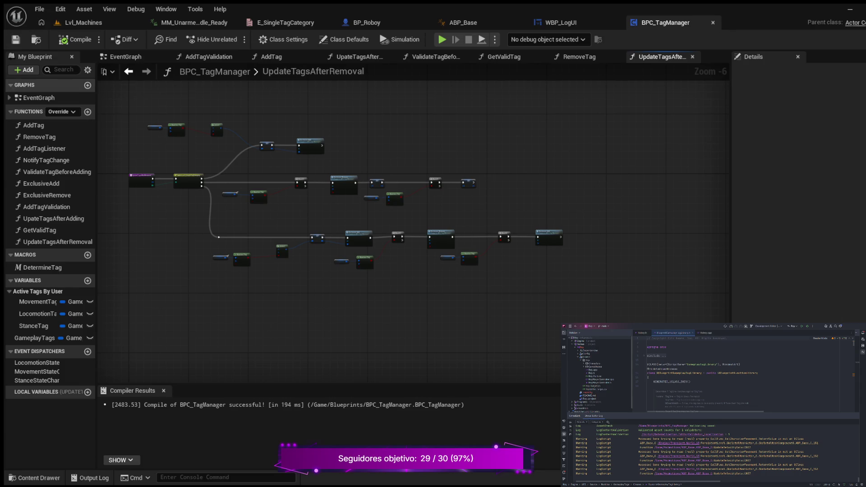
scroll(315, 286, "up", 3)
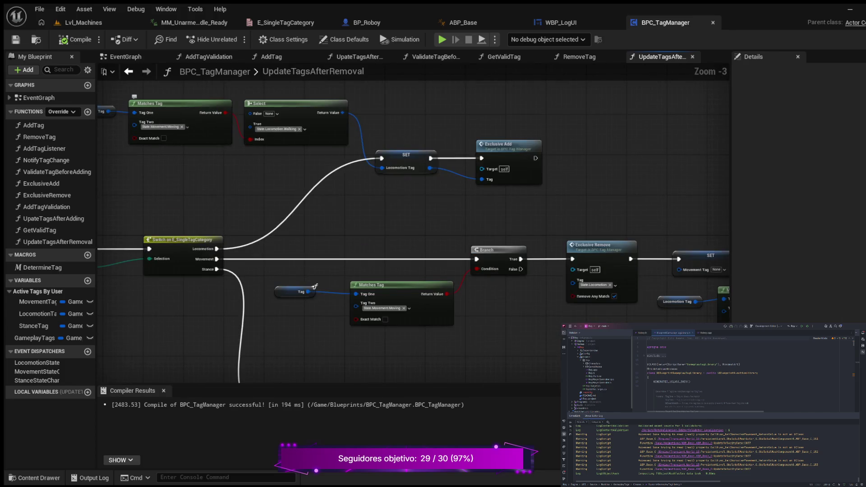
scroll(225, 142, "down", 5)
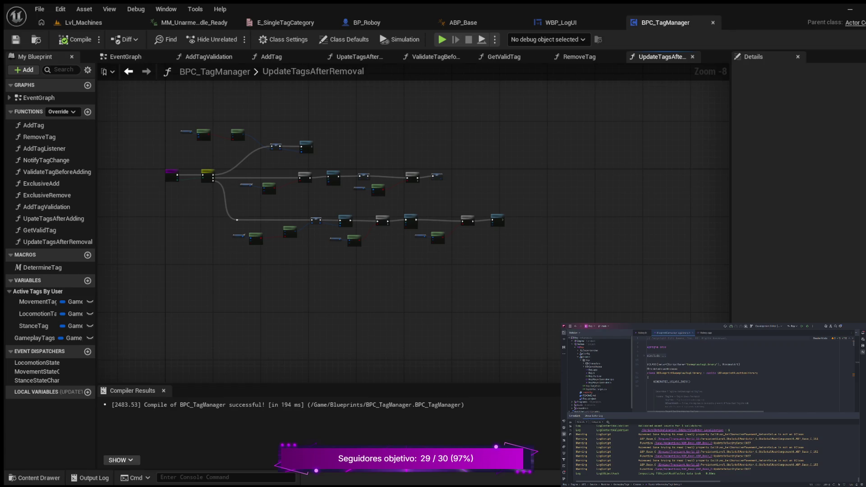
scroll(258, 171, "up", 2)
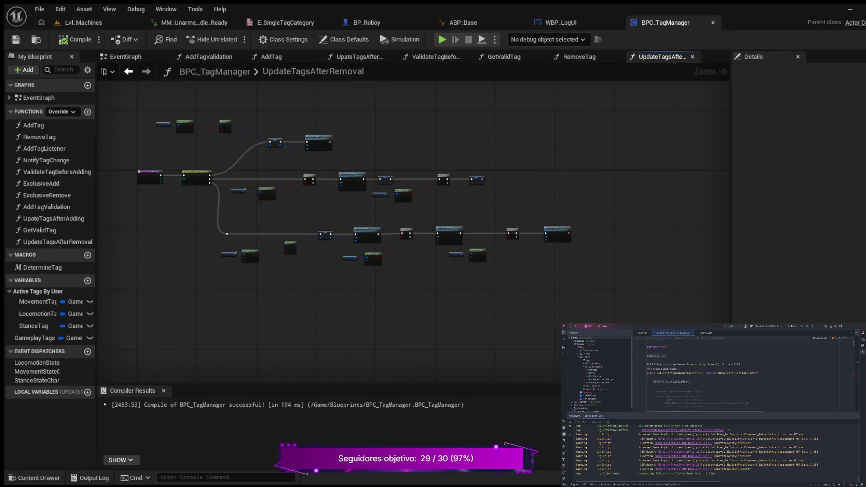
left_click(579, 56)
scroll(164, 218, "up", 2)
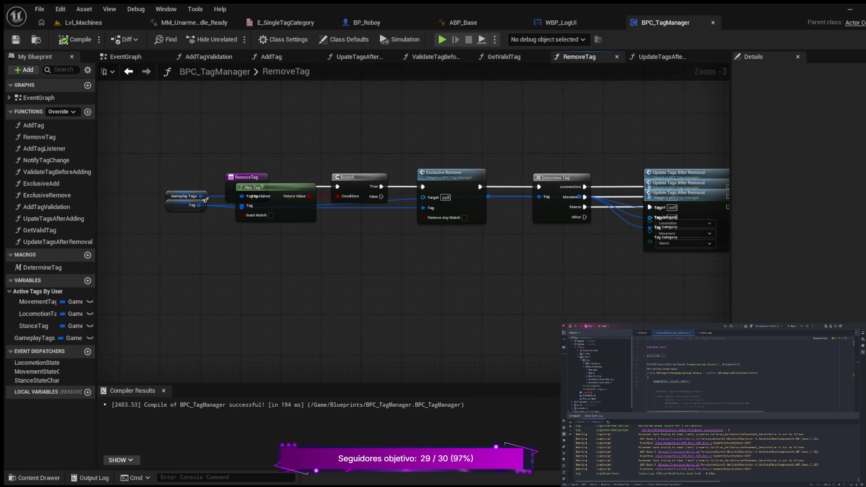
Move the Tag, Has Tag and Gameplay Tags nodes lower, clear of the RemoveTag entry
left_click_drag(306, 147, 314, 120)
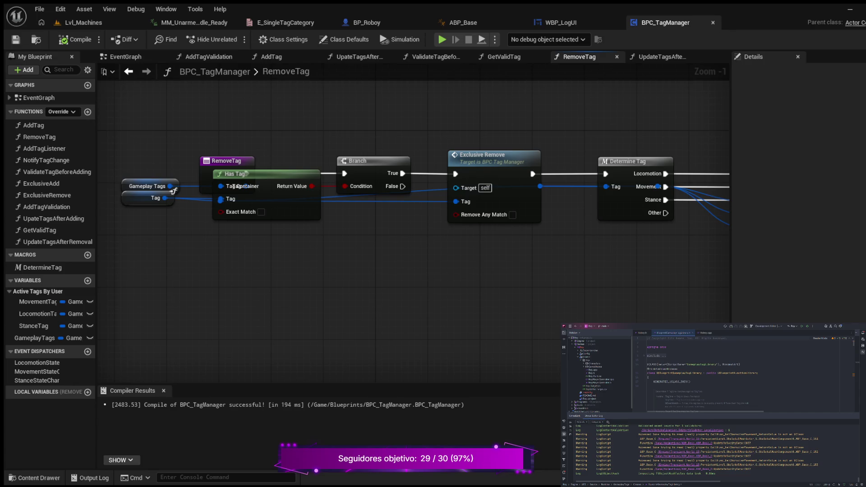
mouse_move(173, 191)
left_mouse_down()
mouse_move(169, 235)
mouse_move(168, 222)
left_mouse_up()
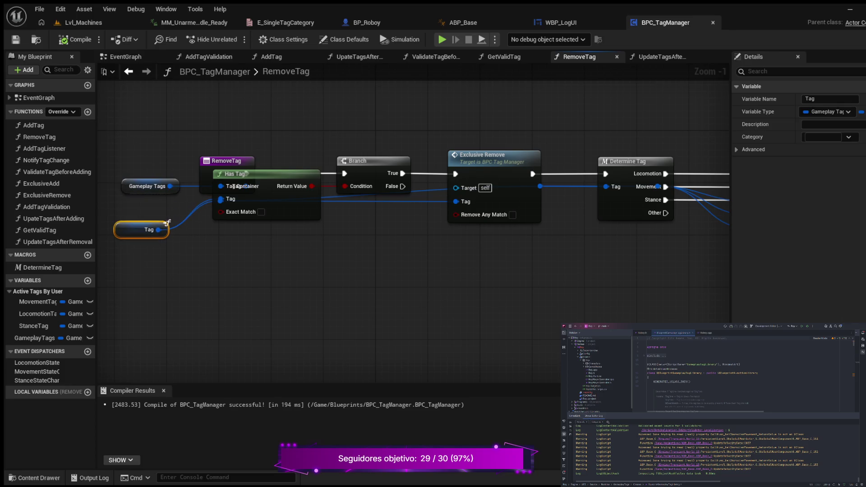
left_click_drag(239, 174, 237, 221)
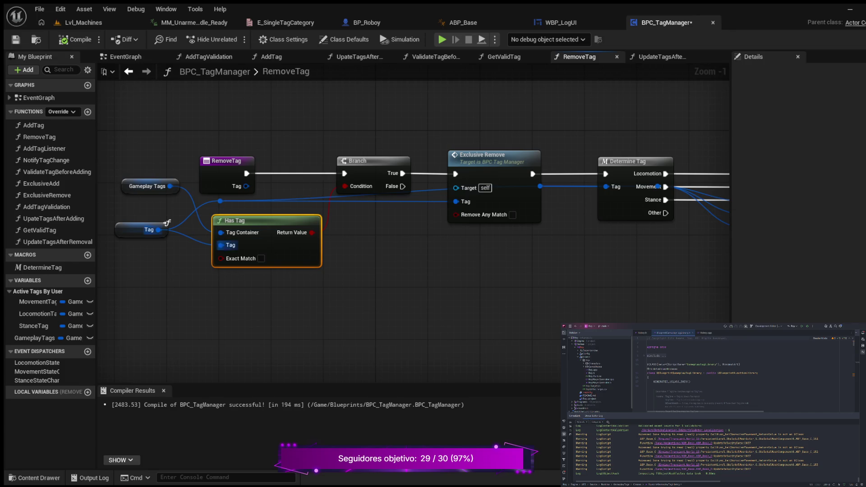
mouse_move(167, 223)
left_mouse_down()
mouse_move(228, 293)
mouse_move(160, 269)
mouse_move(167, 249)
left_mouse_up()
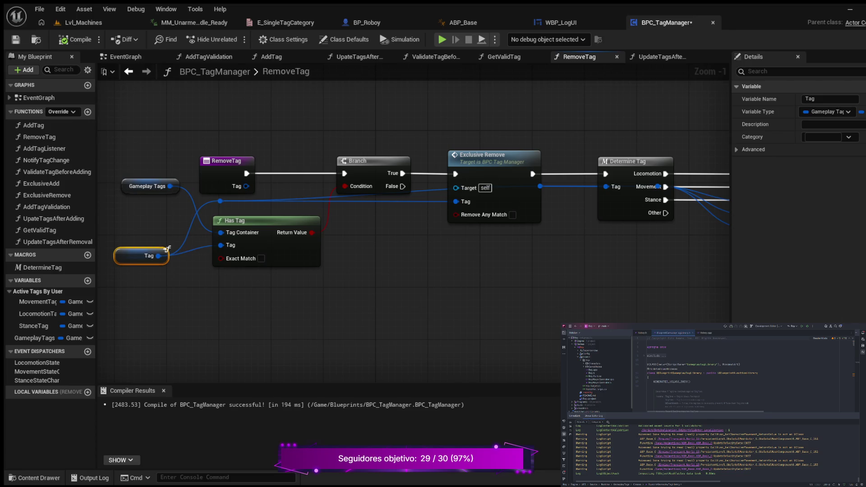
left_click_drag(147, 186, 140, 216)
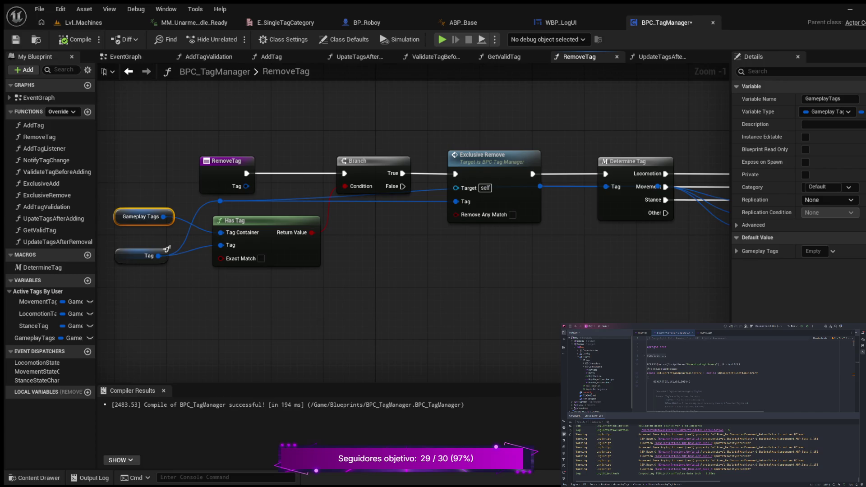
Lower the Tag wire's two reroute knots so it runs beneath the nodes
left_click(221, 201)
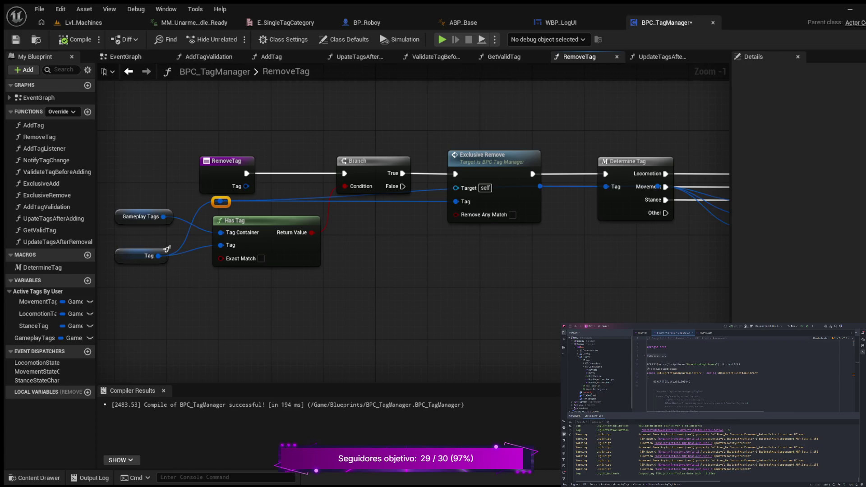
mouse_move(220, 201)
left_mouse_down()
mouse_move(194, 239)
mouse_move(278, 297)
mouse_move(227, 285)
mouse_move(247, 292)
left_mouse_up()
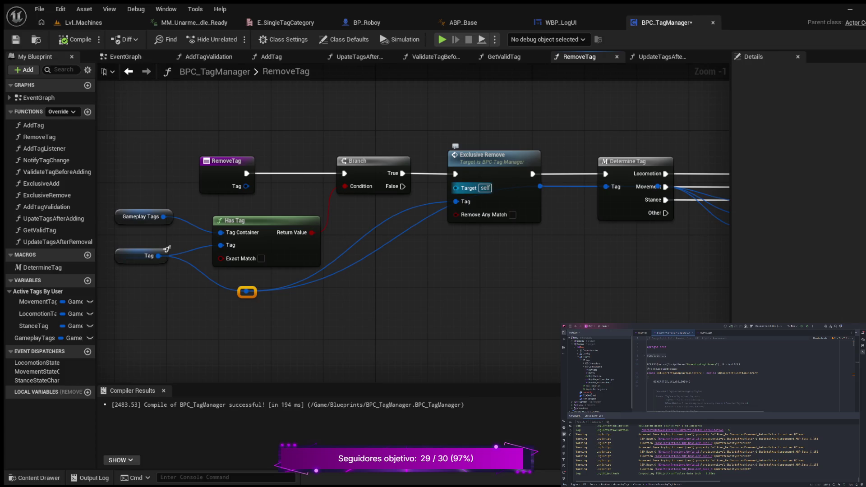
left_click_drag(538, 257, 492, 250)
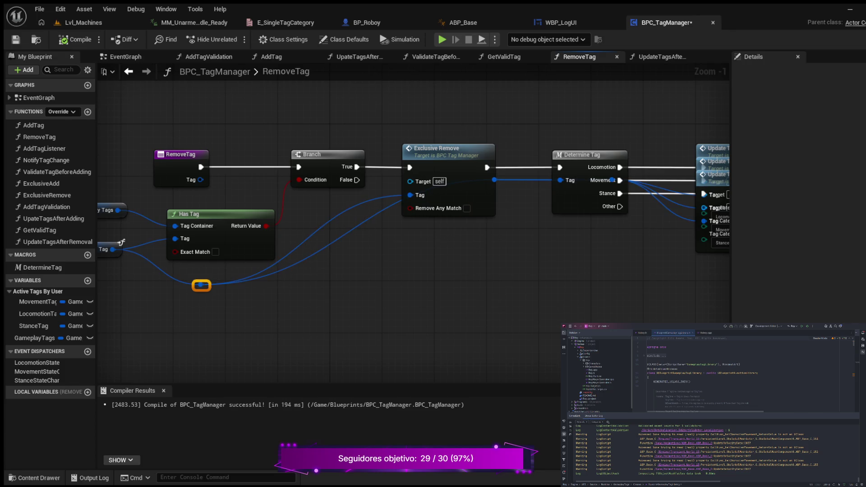
left_click_drag(442, 152, 423, 152)
left_click(495, 181)
mouse_move(495, 180)
left_mouse_down()
mouse_move(501, 226)
mouse_move(489, 276)
mouse_move(423, 266)
left_mouse_up()
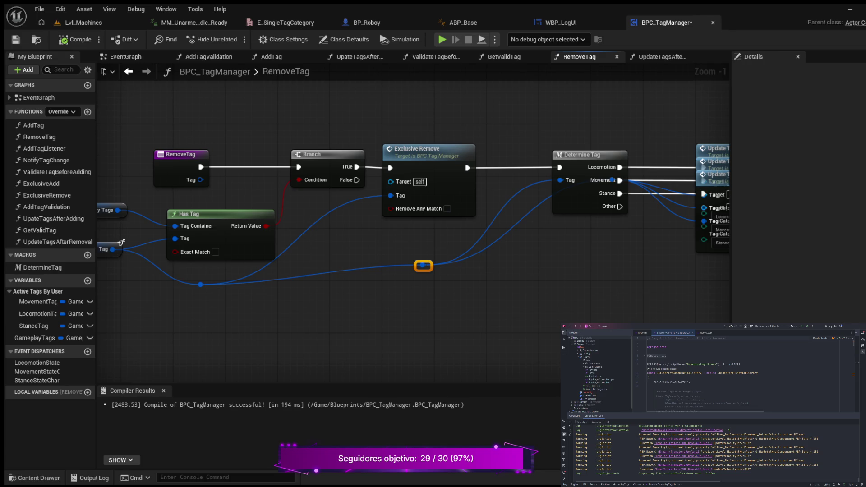
scroll(357, 280, "down", 1)
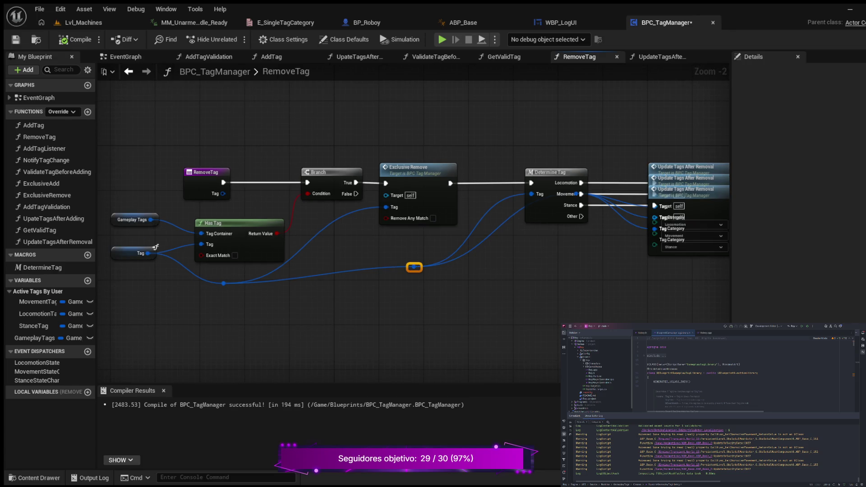
Straighten the Gameplay Tags wire into Has Tag and lower the Tag getter
left_click_drag(409, 267, 353, 278)
mouse_move(338, 241)
left_mouse_down()
mouse_move(367, 240)
mouse_move(336, 245)
left_mouse_up()
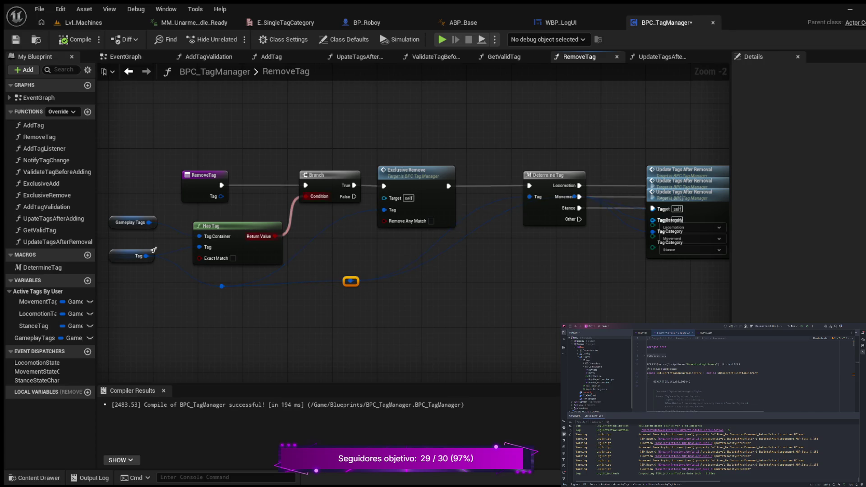
left_click(134, 221)
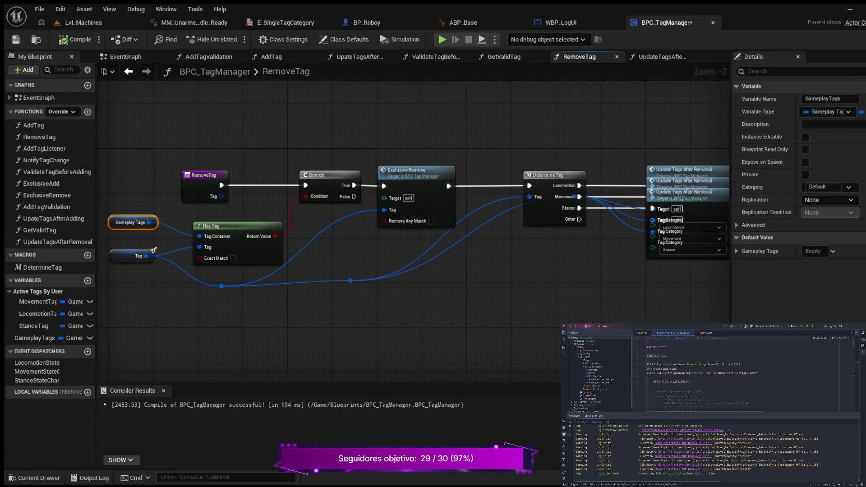
left_click_drag(133, 222, 134, 233)
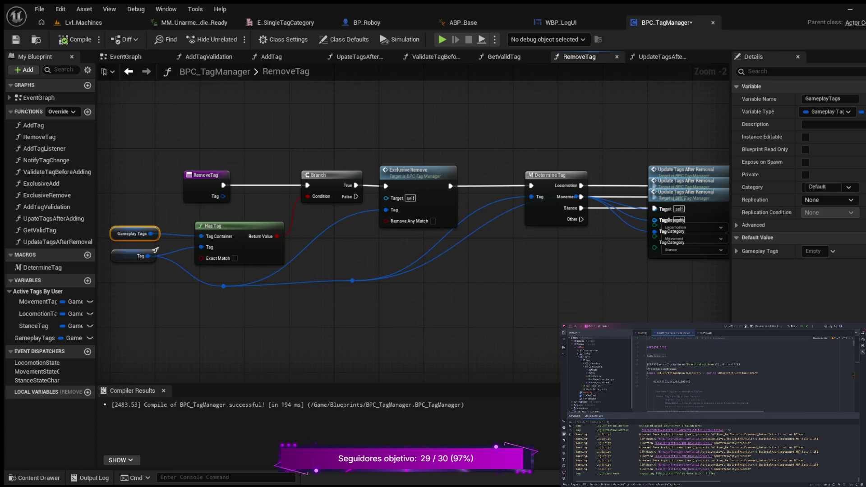
left_click_drag(156, 249, 167, 277)
left_click(167, 276)
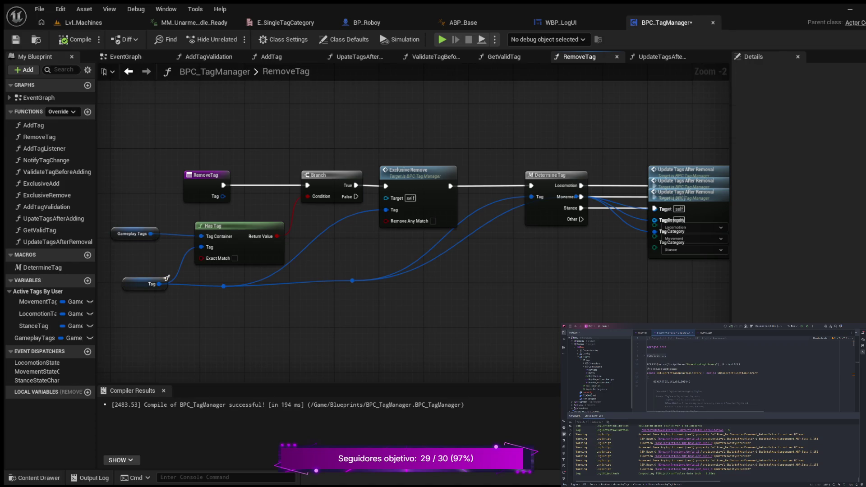
Move both Tag-wire reroute knots right and shift Exclusive Remove slightly right
left_click(223, 286)
left_click_drag(223, 286, 308, 286)
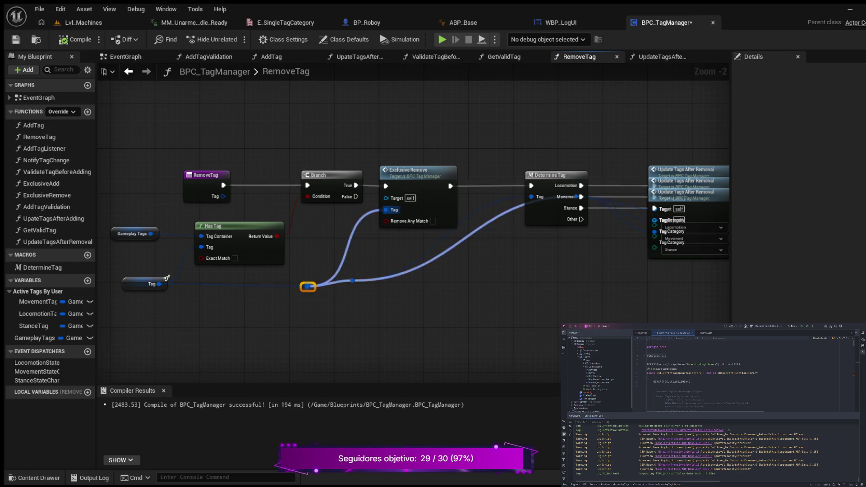
left_click(353, 281)
left_click_drag(352, 281, 487, 281)
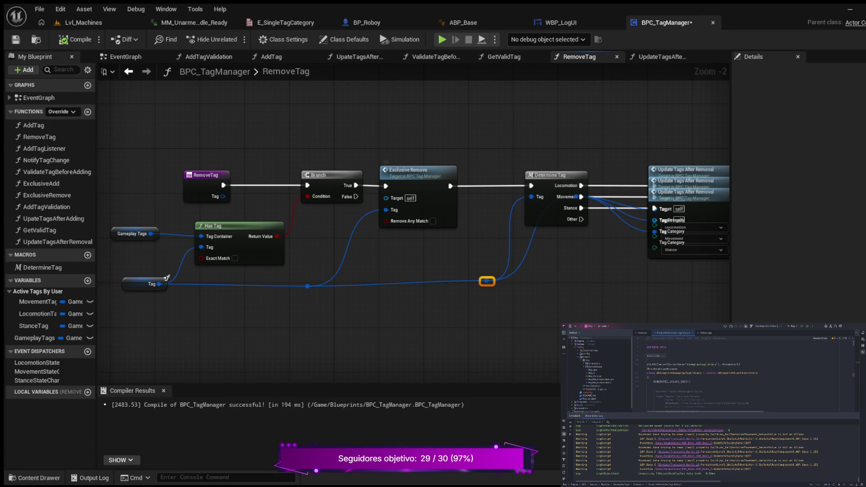
left_click_drag(387, 170, 414, 170)
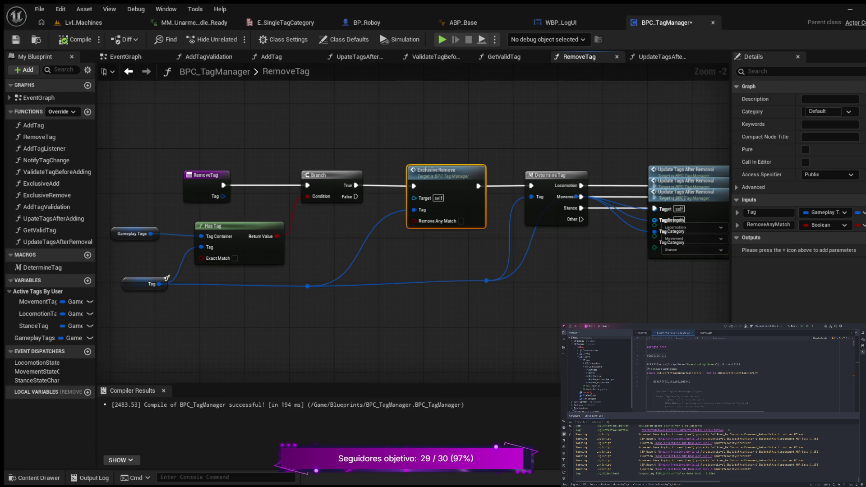
Raise Exclusive Remove and wire Branch False into Determine Tag, level with it
left_click_drag(433, 170, 433, 136)
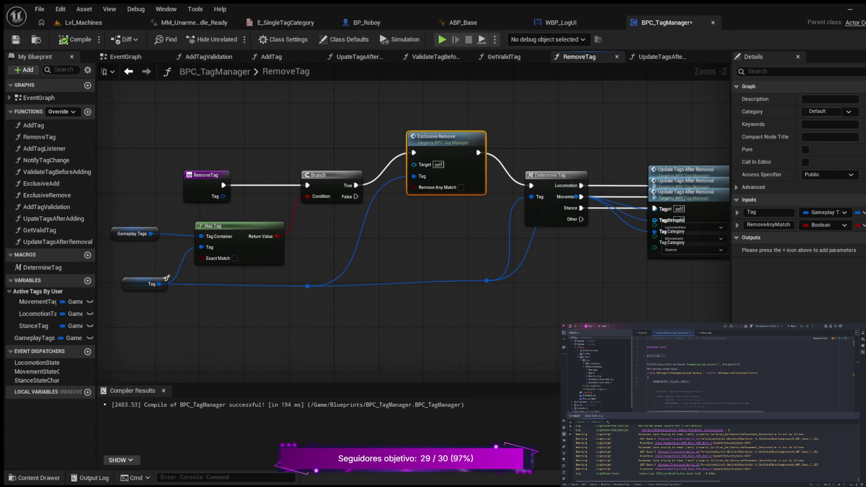
left_click_drag(433, 136, 439, 120)
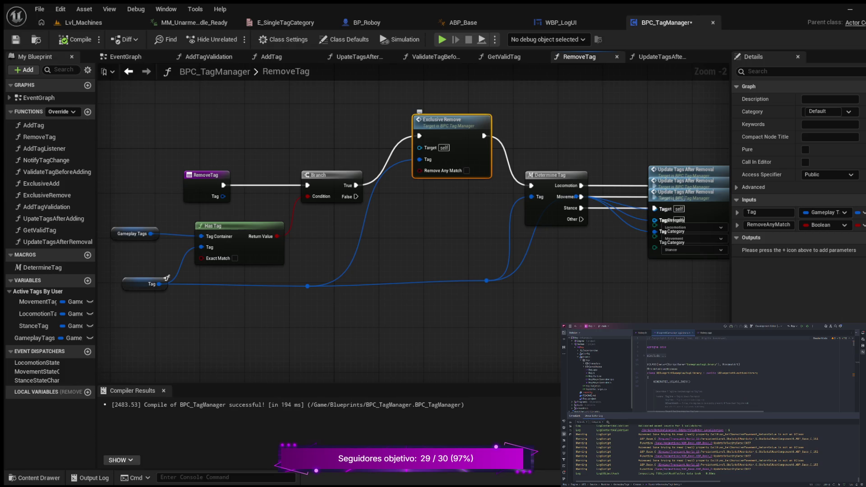
mouse_move(461, 253)
left_mouse_down()
mouse_move(410, 239)
mouse_move(392, 258)
left_mouse_up()
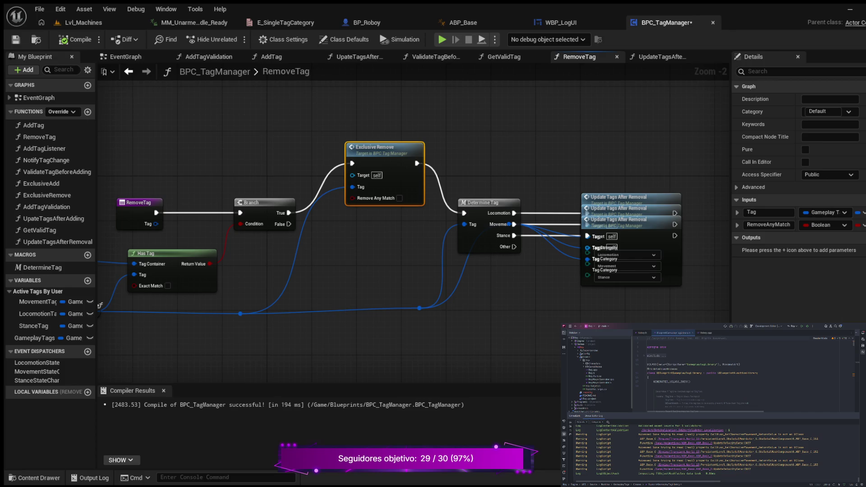
left_click_drag(289, 224, 464, 213)
left_click_drag(436, 253, 294, 251)
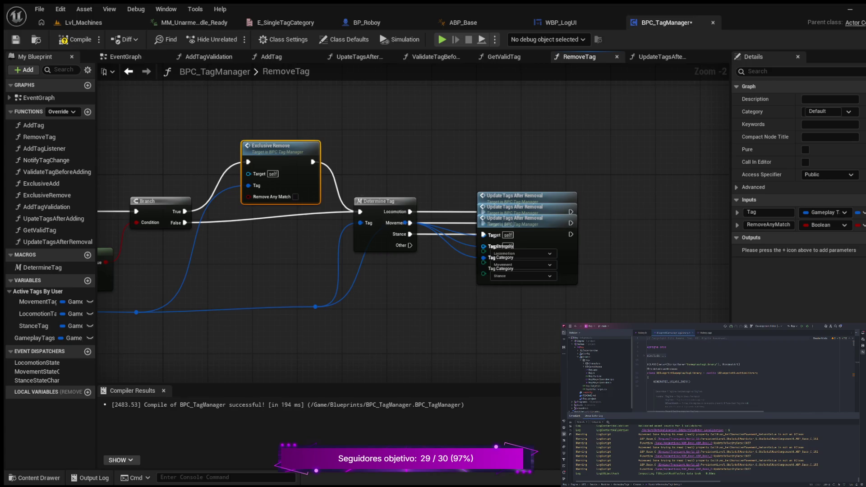
left_click_drag(363, 201, 374, 157)
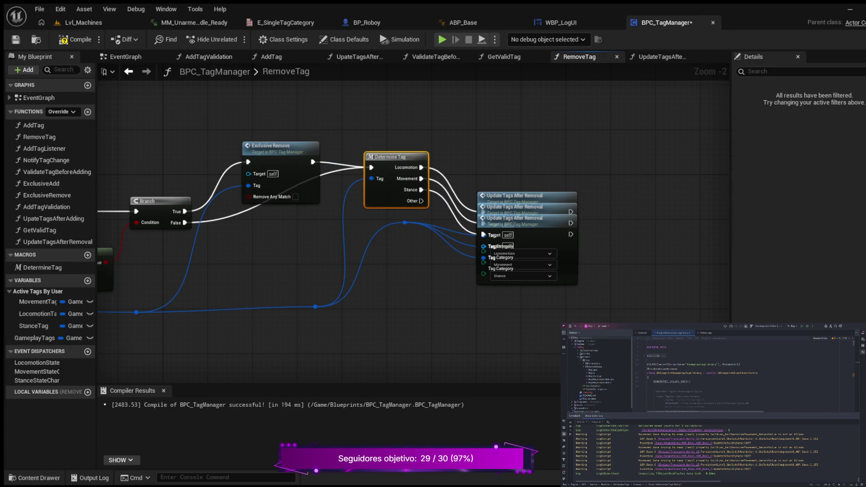
left_click(405, 223)
mouse_move(405, 222)
left_mouse_down()
mouse_move(405, 259)
mouse_move(389, 296)
mouse_move(399, 313)
mouse_move(389, 301)
left_mouse_up()
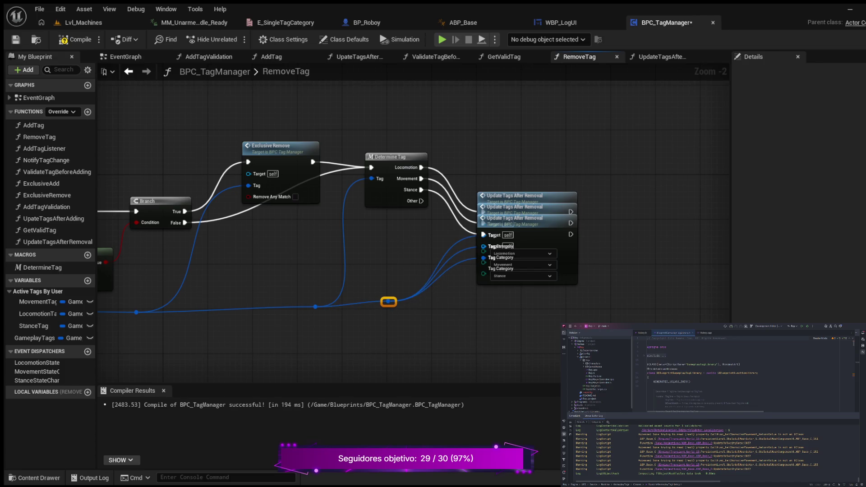
left_click_drag(376, 157, 365, 213)
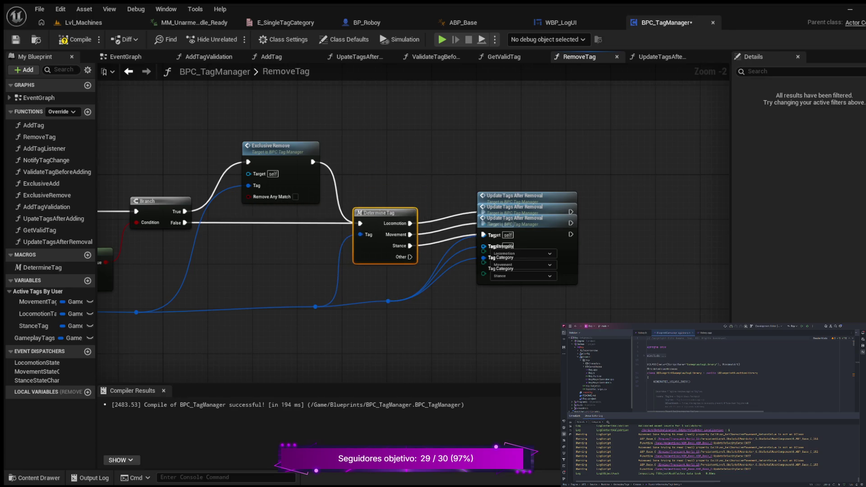
Spread the Locomotion, Movement and Stance Update Tags After Removal nodes apart and aligned
left_click_drag(514, 196, 531, 134)
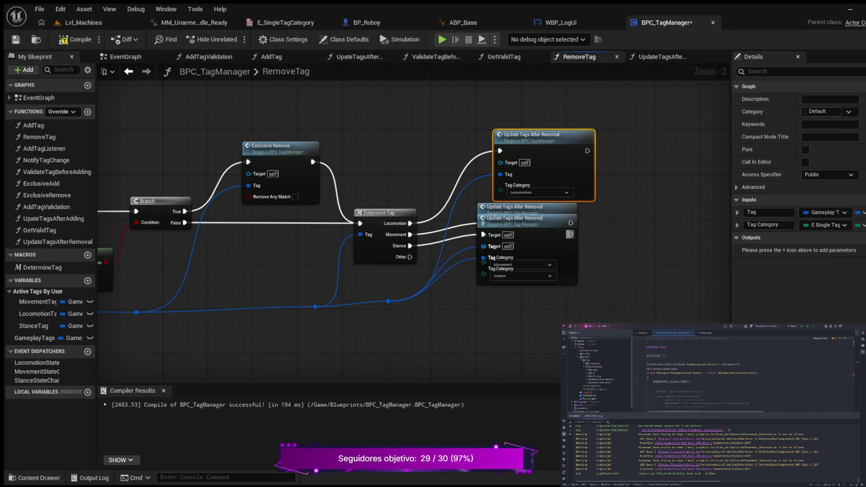
mouse_move(515, 221)
left_mouse_down()
mouse_move(532, 293)
mouse_move(519, 305)
left_mouse_up()
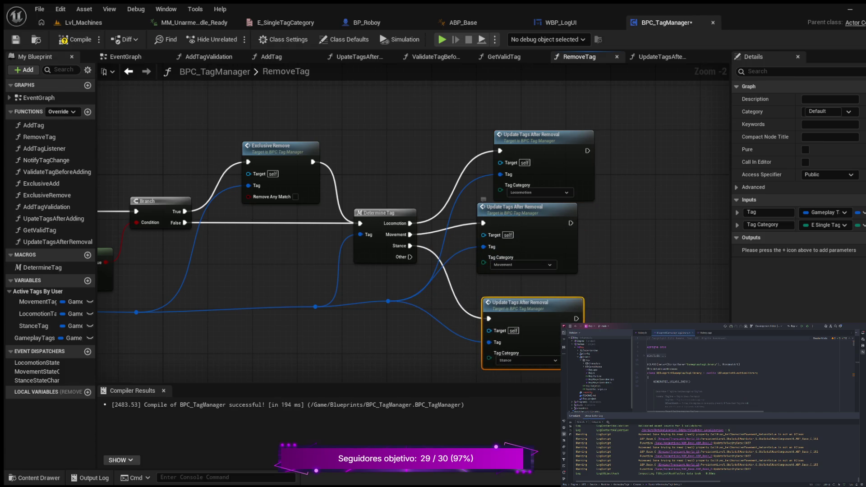
left_click_drag(515, 206, 524, 218)
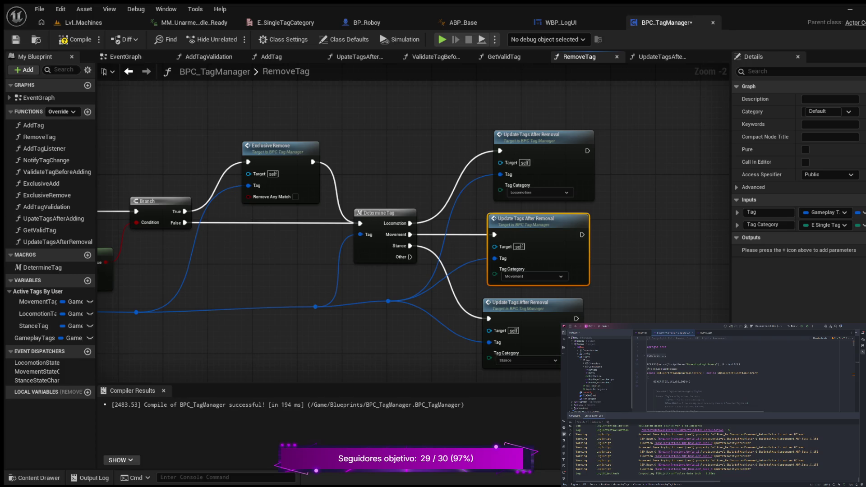
left_click_drag(523, 219, 518, 218)
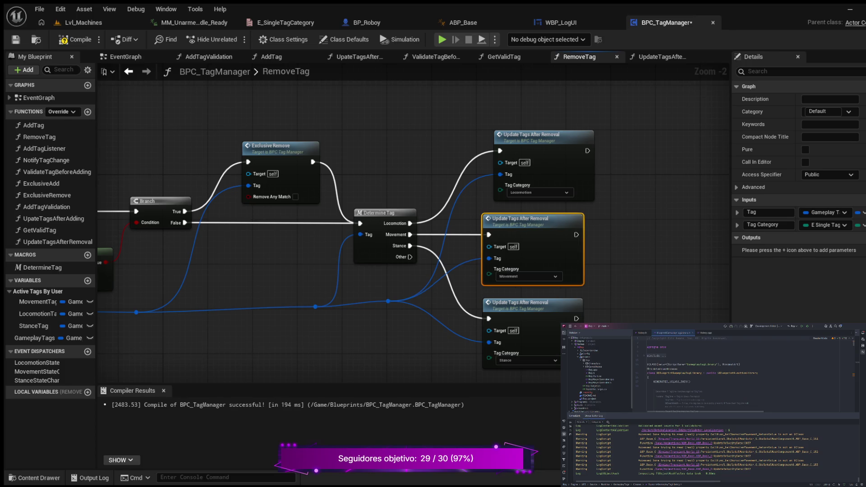
left_click_drag(532, 135, 521, 134)
scroll(658, 185, "down", 2)
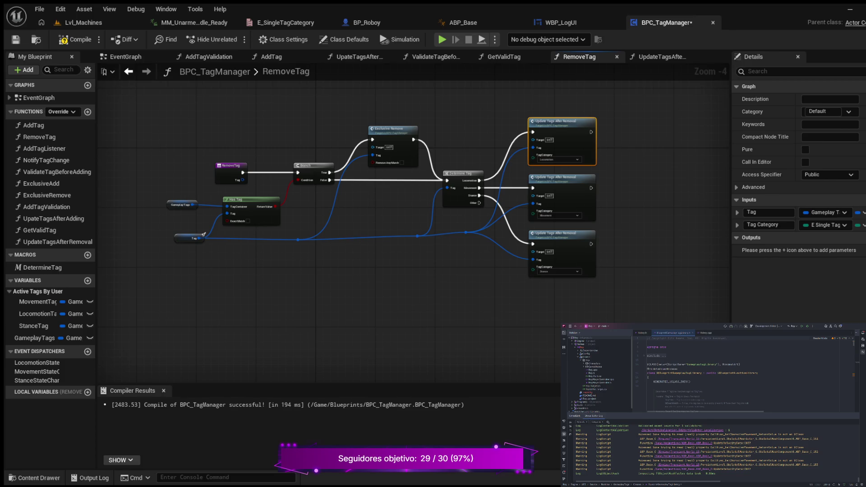
left_click(466, 233)
left_click_drag(466, 232, 481, 236)
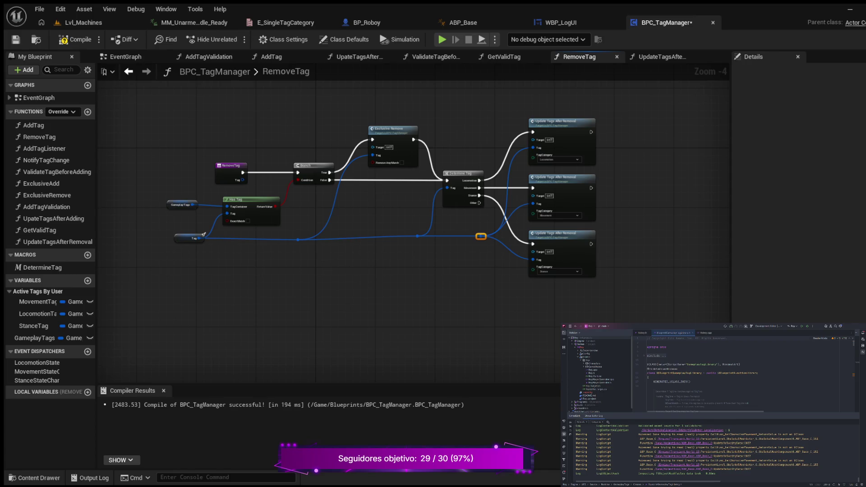
Straighten the Tag wire with Q and compile BPC_TagManager
mouse_move(160, 231)
left_mouse_down()
mouse_move(204, 249)
mouse_move(489, 261)
left_mouse_up()
key("q")
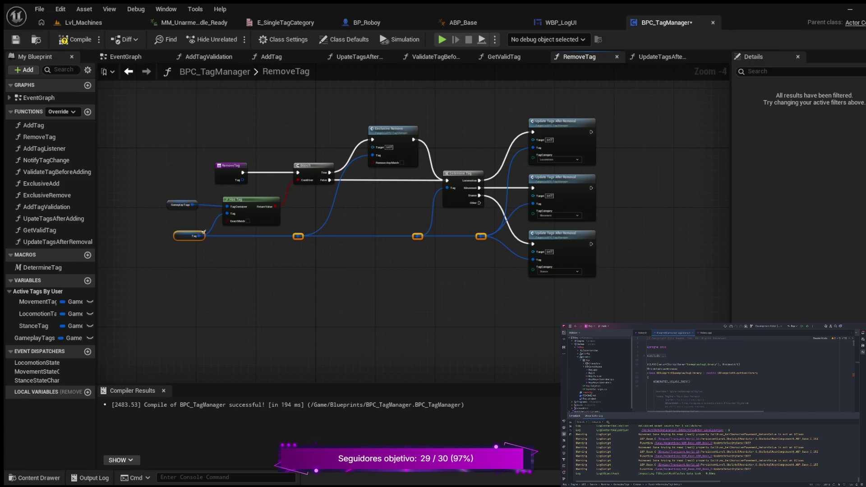
left_click(204, 232)
mouse_move(367, 258)
left_mouse_down()
mouse_move(365, 302)
mouse_move(380, 302)
left_mouse_up()
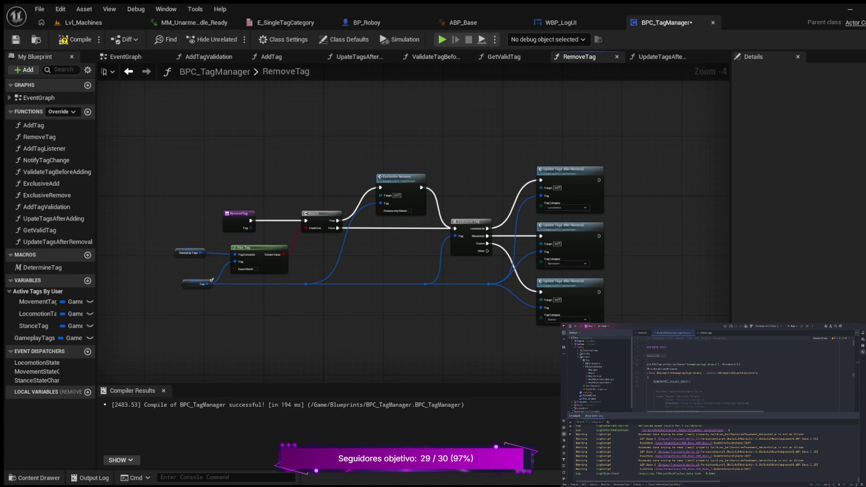
left_click(75, 39)
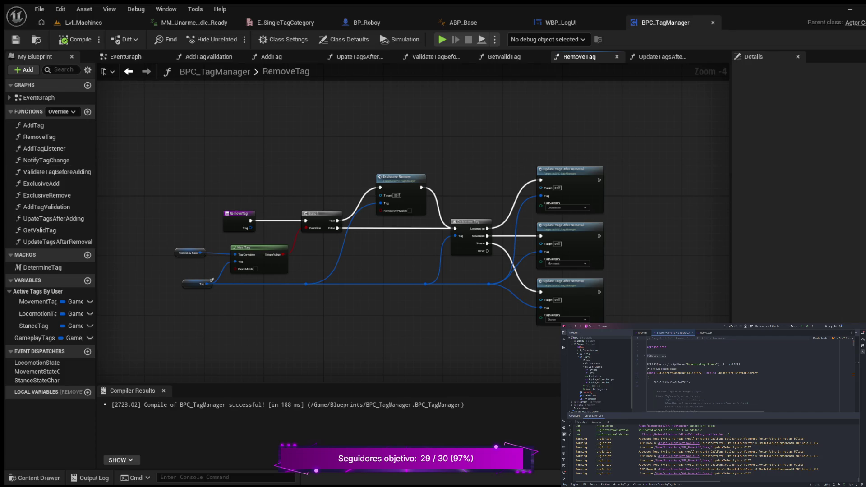
Review the RemoveTag update nodes, then show BP_Roboy's EventGraph with its Tags Log group
scroll(301, 194, "up", 3)
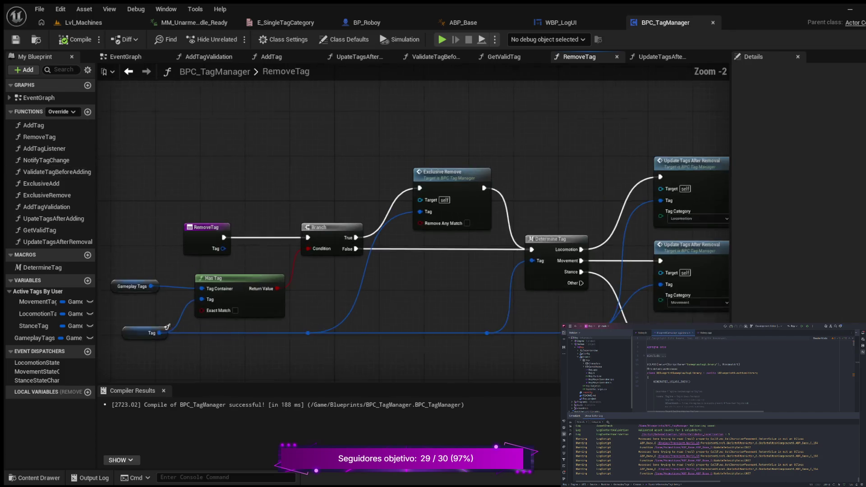
mouse_move(405, 284)
left_mouse_down()
mouse_move(388, 272)
mouse_move(303, 267)
mouse_move(216, 247)
left_mouse_up()
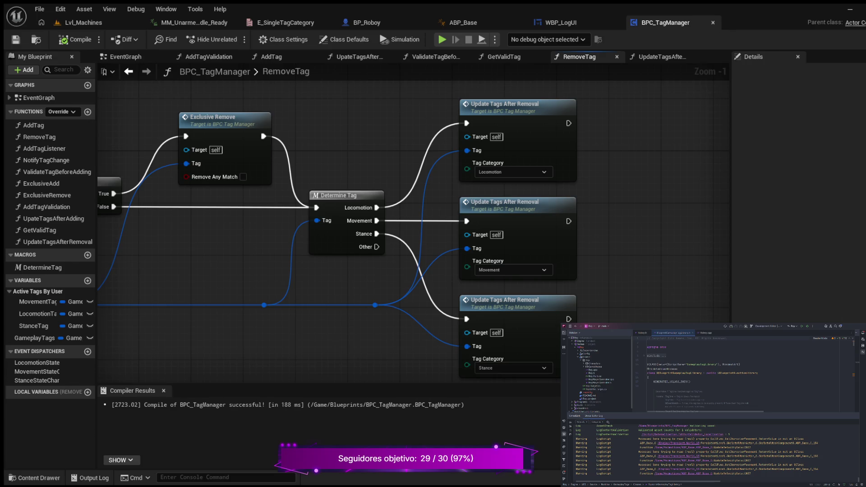
scroll(332, 106, "down", 1)
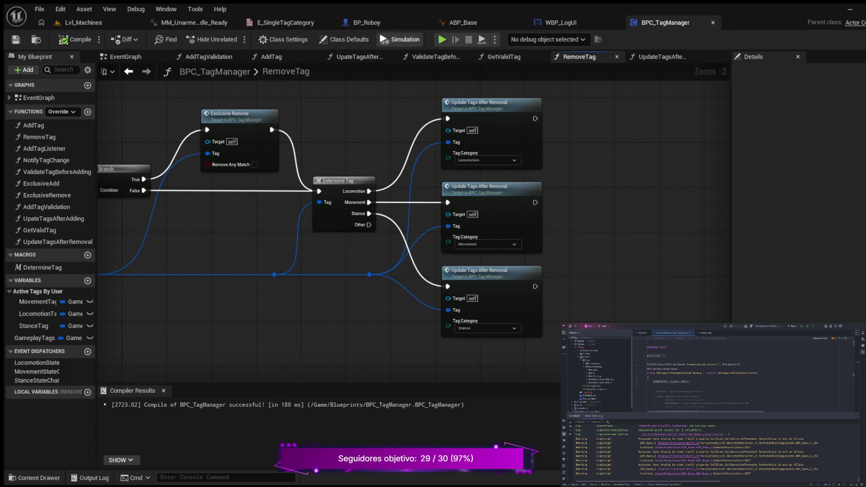
left_click(367, 23)
mouse_move(541, 132)
left_mouse_down()
mouse_move(372, 117)
mouse_move(451, 123)
left_mouse_up()
scroll(373, 116, "down", 1)
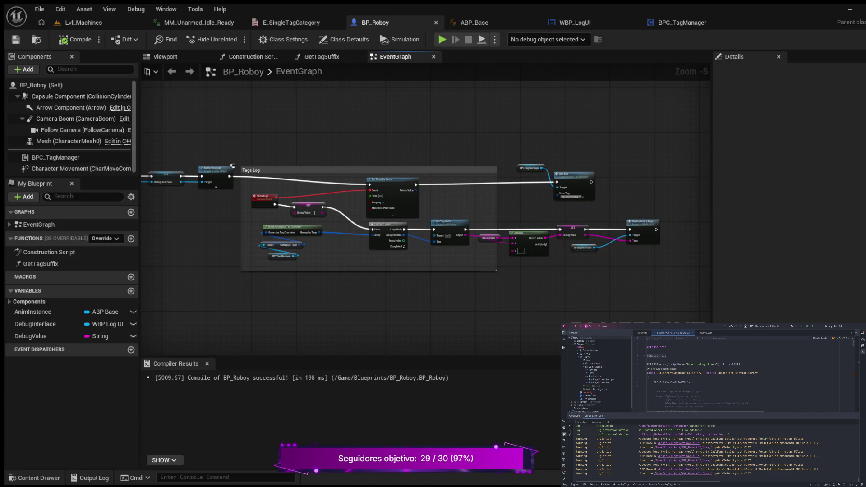
scroll(358, 248, "up", 1)
scroll(357, 248, "up", 1)
mouse_move(358, 248)
left_mouse_down()
mouse_move(440, 239)
mouse_move(0, 218)
left_mouse_up()
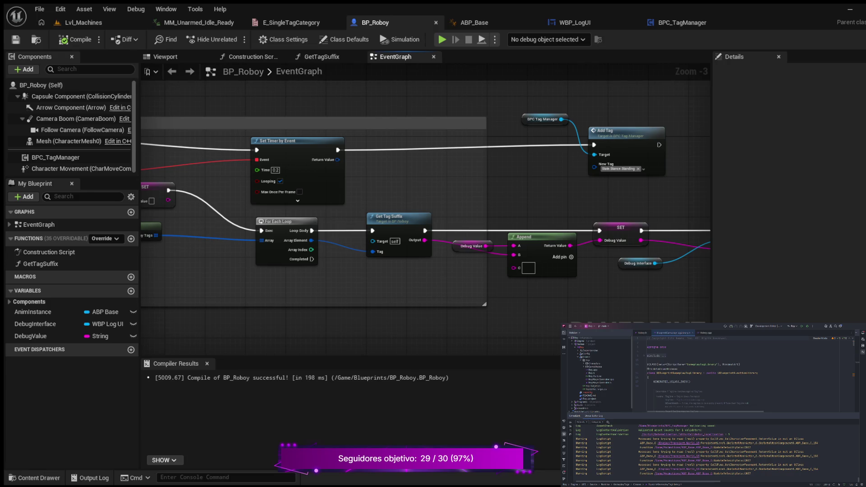
mouse_move(427, 178)
left_mouse_down()
mouse_move(567, 162)
mouse_move(556, 167)
left_mouse_up()
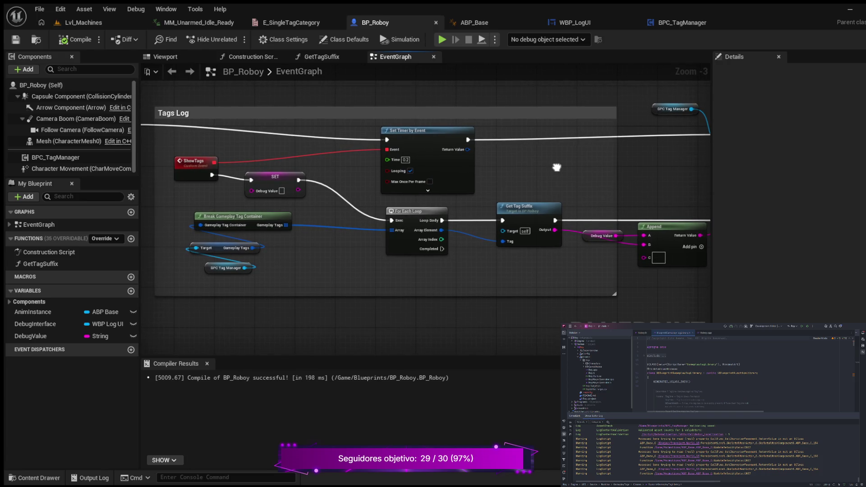
mouse_move(556, 167)
left_mouse_down()
mouse_move(418, 163)
mouse_move(285, 176)
left_mouse_up()
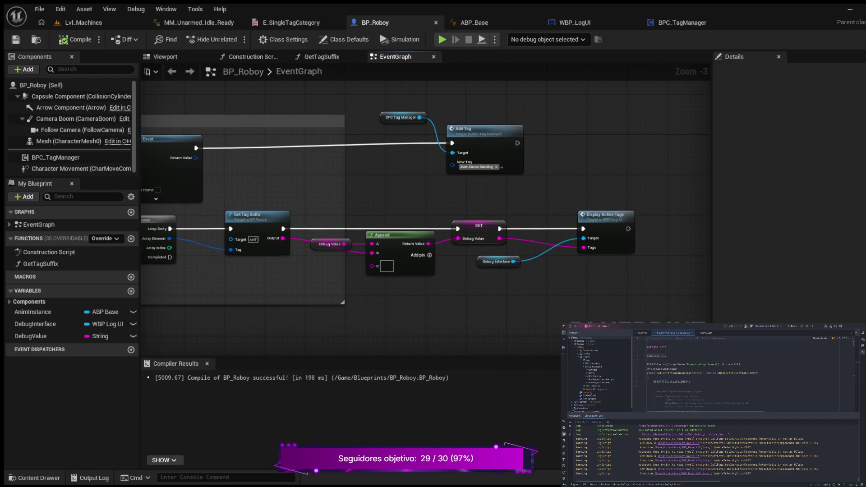
left_click_drag(395, 186, 350, 190)
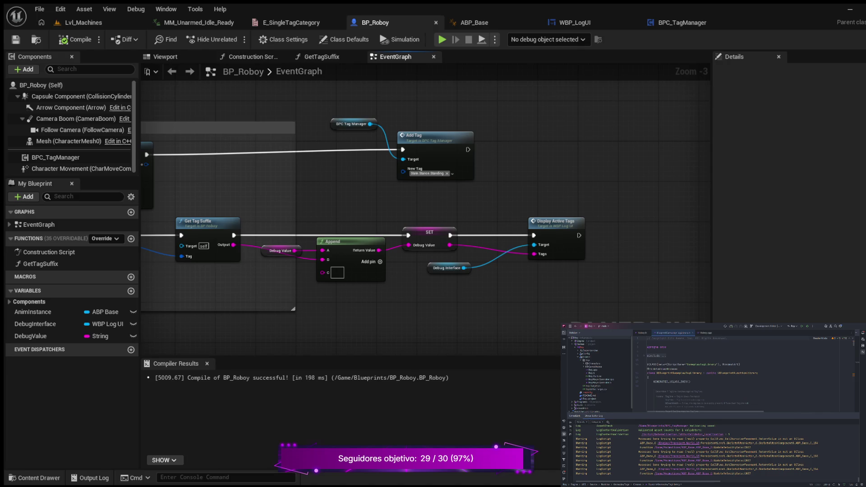
mouse_move(513, 174)
left_mouse_down()
mouse_move(476, 197)
mouse_move(472, 215)
left_mouse_up()
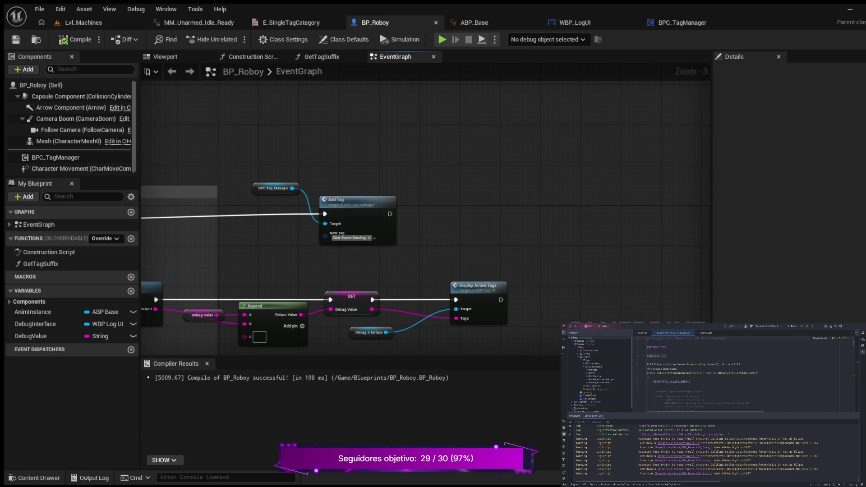
Paste a Set Timer by Event node above Add Tag's right and wire Add Tag's exec into it
key("ctrl+v")
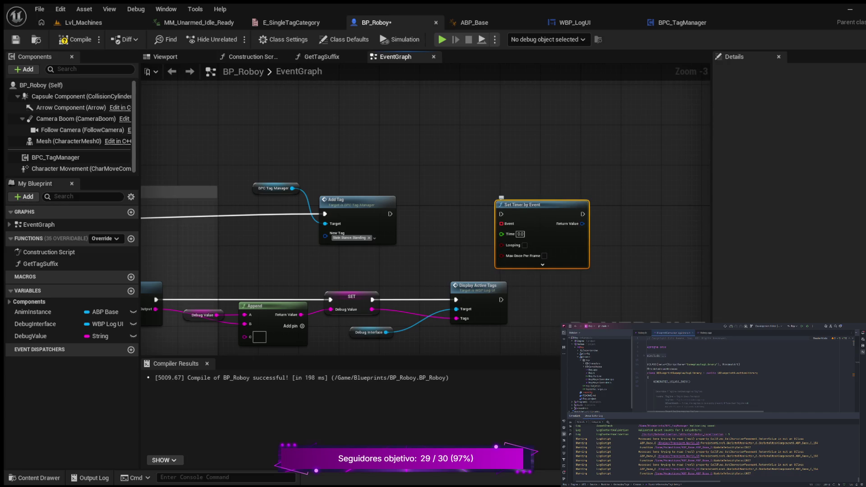
mouse_move(502, 204)
left_mouse_down()
mouse_move(490, 182)
mouse_move(491, 153)
left_mouse_up()
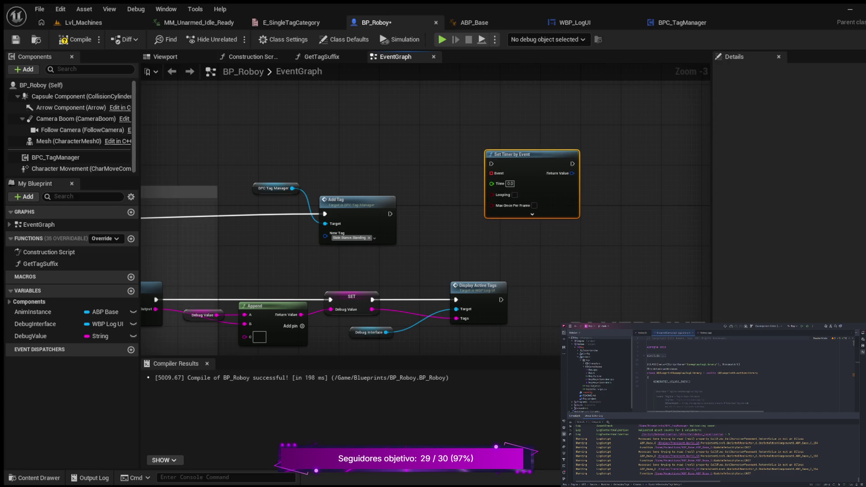
left_click_drag(391, 213, 491, 164)
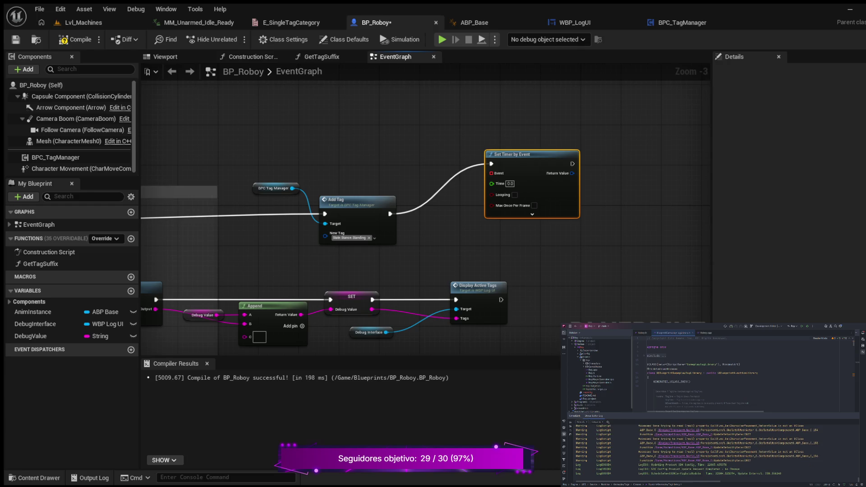
Compile and save BP_Roboy, then switch to the WBP_LogUI widget blueprint
left_click(74, 39)
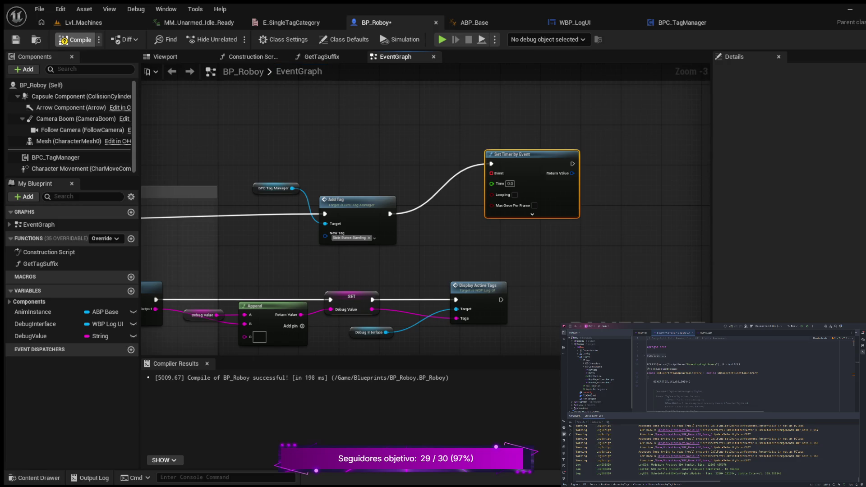
key("ctrl+s")
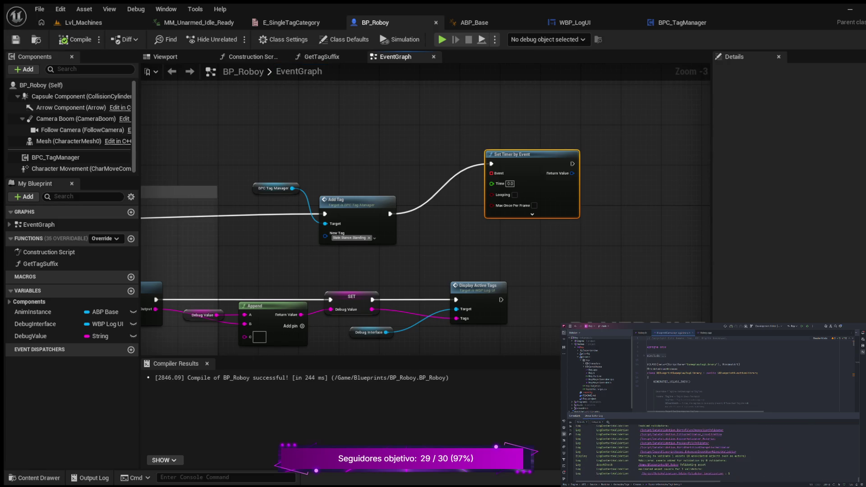
left_click(573, 22)
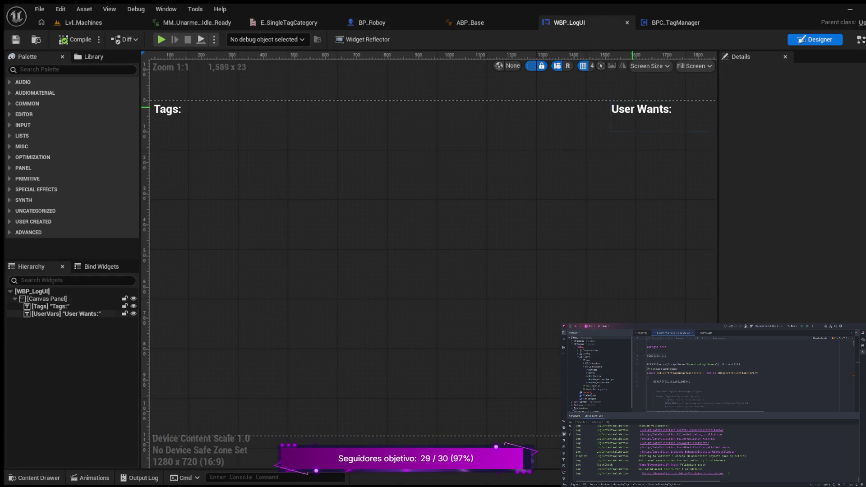
Show WBP_LogUI's EventGraph and add a new Custom Event below DisplayActiveTags
left_click(859, 40)
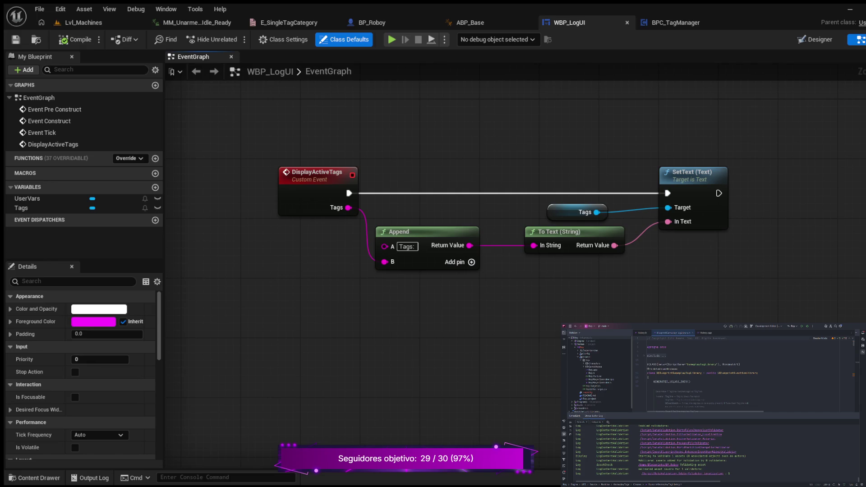
left_click(302, 347)
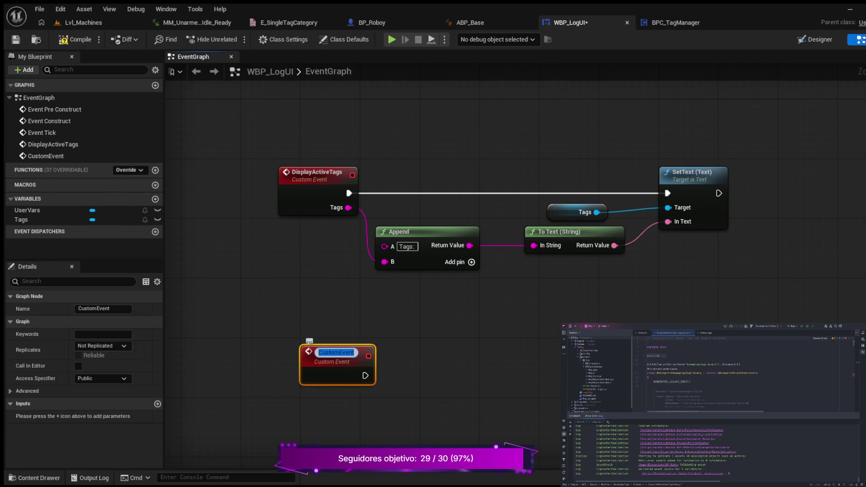
Name the new custom event PrintActiveStates
type("Print")
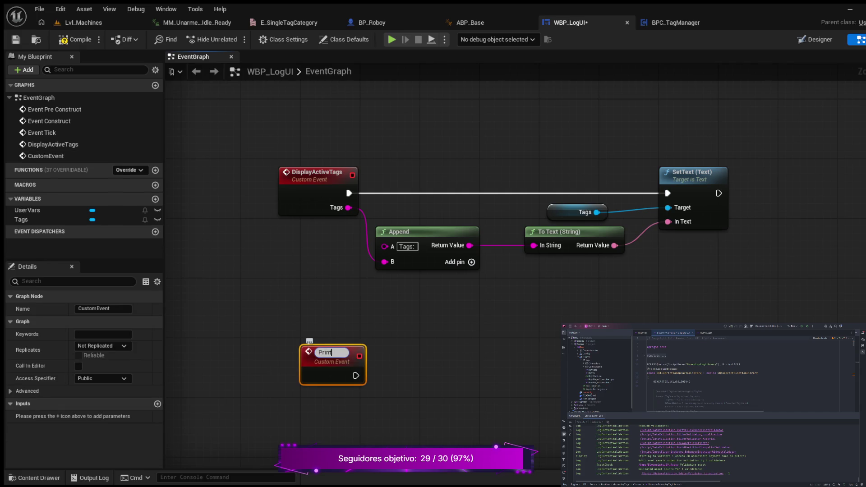
type("Act")
type("ive")
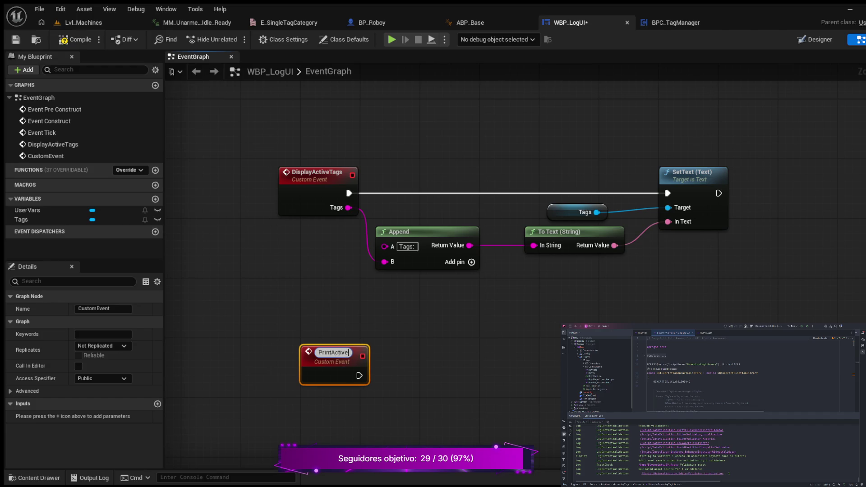
type("E")
key("BackSpace")
type("States")
key("Return")
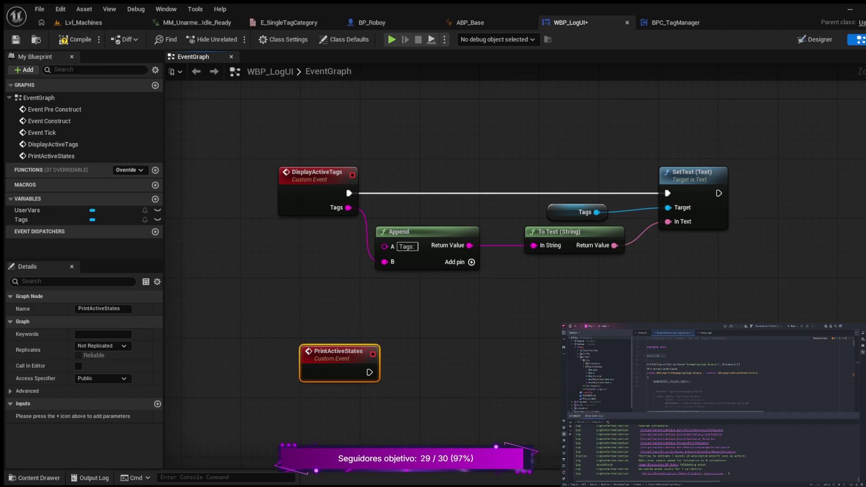
Duplicate the Tags, Append, To Text and SetText nodes and move the copies lower in the graph
mouse_move(454, 124)
left_mouse_down()
mouse_move(526, 218)
mouse_move(731, 357)
left_mouse_up()
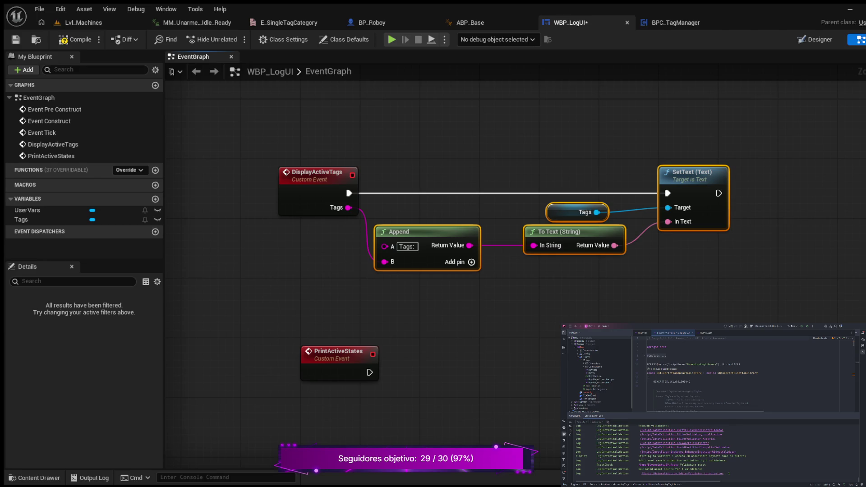
key("ctrl+d")
mouse_move(645, 390)
left_mouse_down()
mouse_move(634, 362)
mouse_move(550, 309)
mouse_move(568, 327)
mouse_move(578, 320)
left_mouse_up()
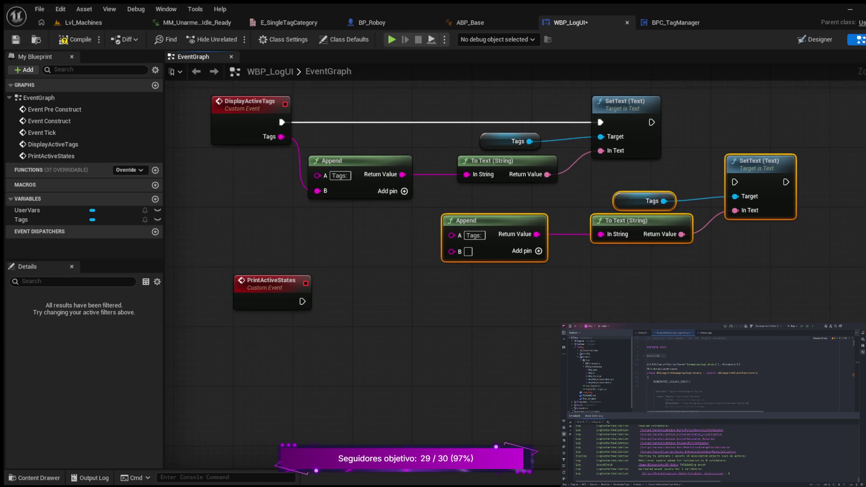
mouse_move(735, 161)
left_mouse_down()
mouse_move(705, 206)
mouse_move(599, 291)
mouse_move(571, 295)
left_mouse_up()
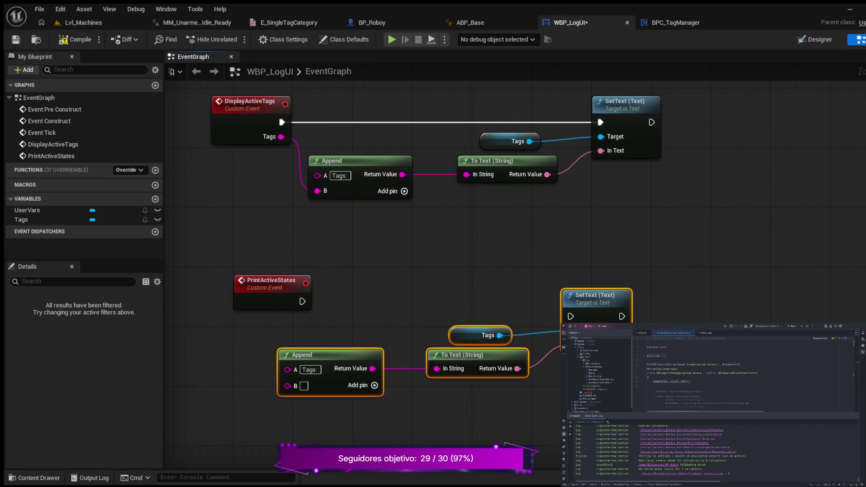
key("Escape")
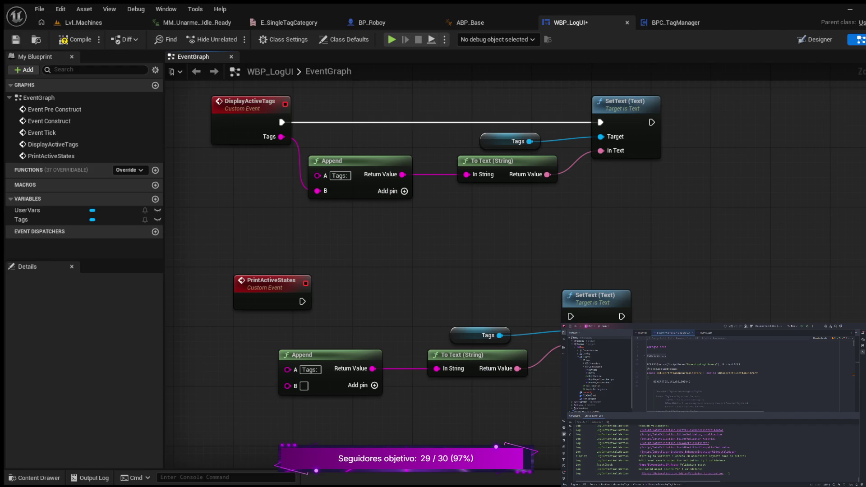
Replace the copied Tags getter with a User Vars getter as the copied SetText's target
left_click_drag(449, 308, 514, 345)
key("Delete")
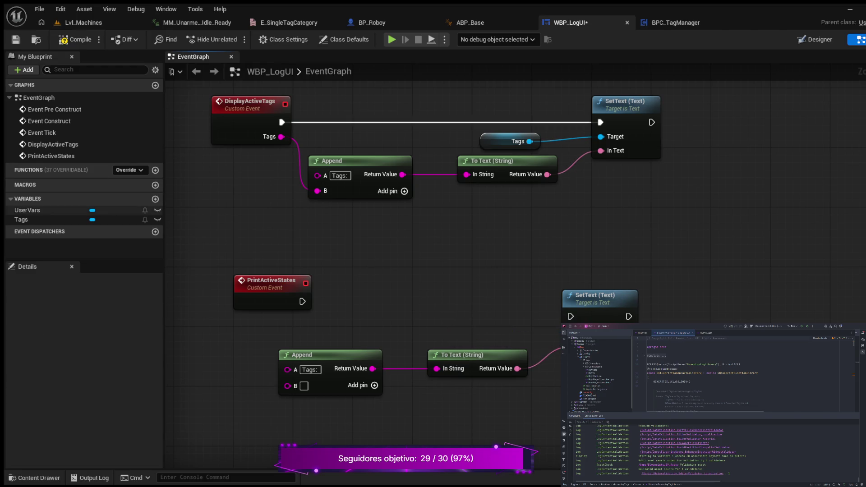
left_click(27, 210)
left_click_drag(27, 210, 565, 332)
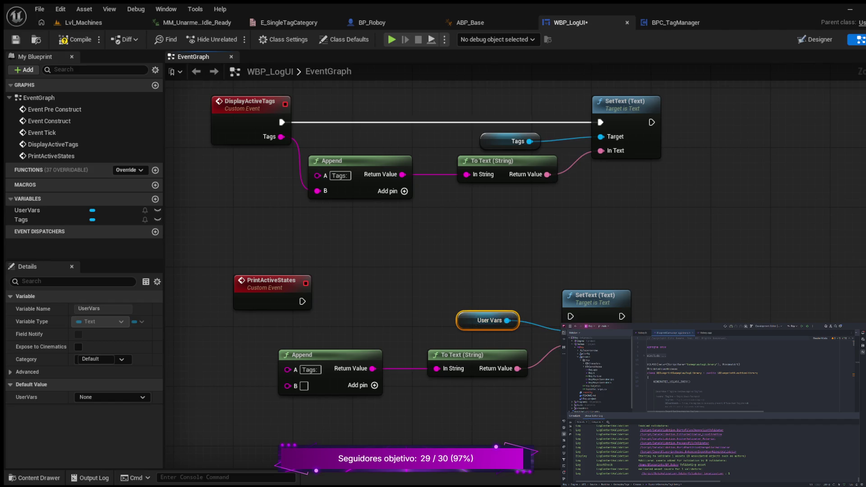
left_click_drag(487, 321, 473, 328)
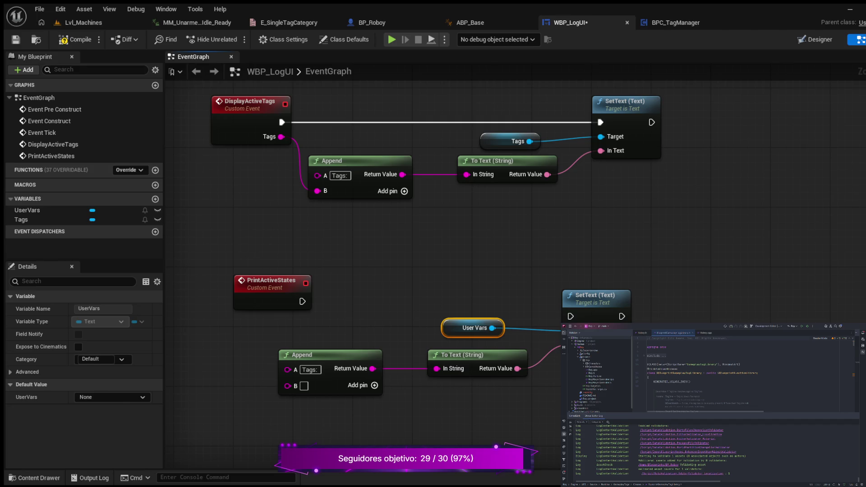
Wire PrintActiveStates into the copied SetText and straighten the chain's wires with Q
mouse_move(302, 301)
left_mouse_down()
mouse_move(563, 301)
mouse_move(571, 316)
left_mouse_up()
mouse_move(230, 255)
left_mouse_down()
mouse_move(405, 377)
mouse_move(568, 381)
left_mouse_up()
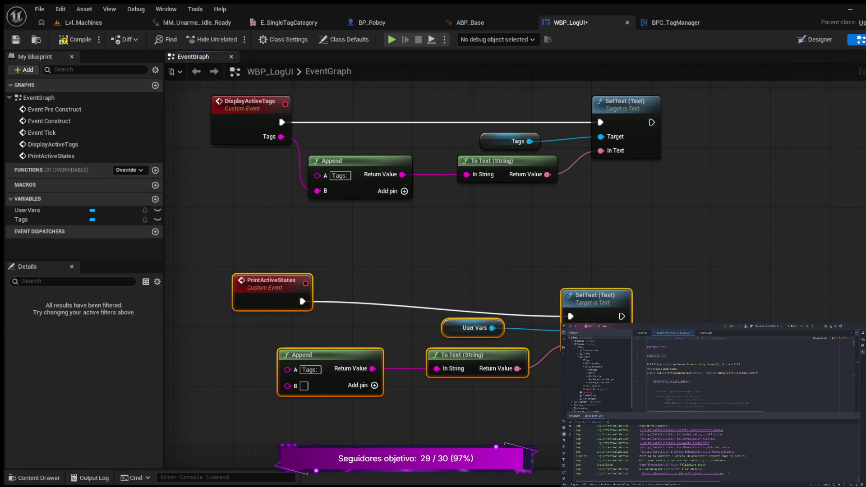
key("q")
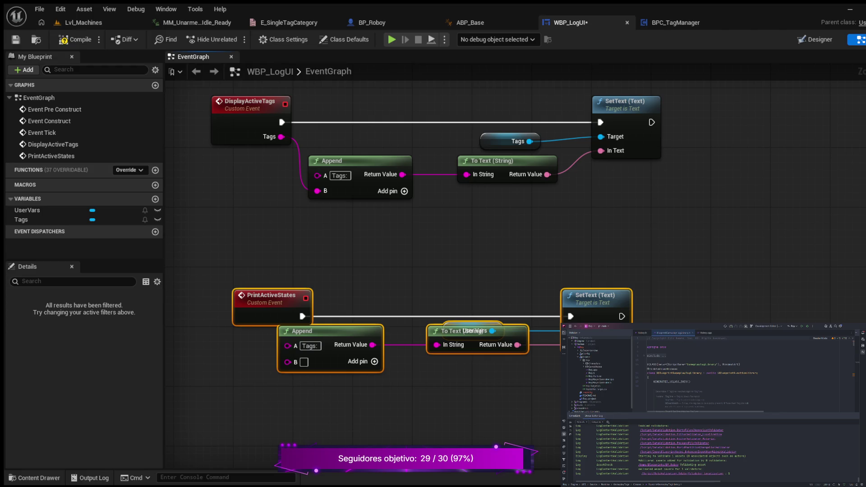
Spread out the PrintActiveStates nodes and pull the hidden User Vars getter out from behind To Text
mouse_move(267, 251)
left_mouse_down()
mouse_move(405, 295)
mouse_move(569, 301)
mouse_move(554, 264)
left_mouse_up()
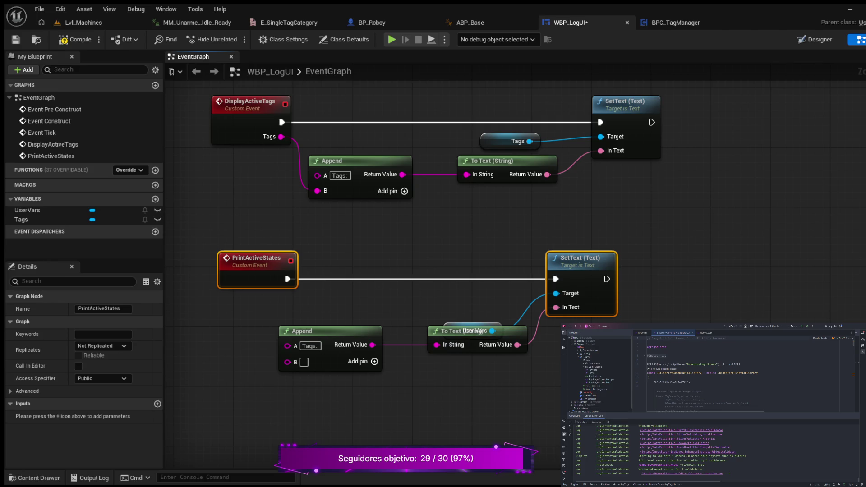
left_click(469, 326)
left_click_drag(469, 325, 474, 298)
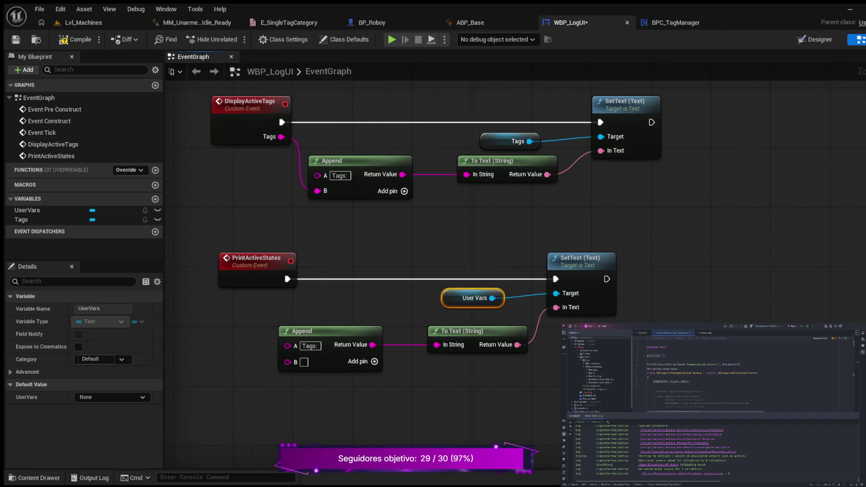
left_click_drag(405, 400, 483, 379)
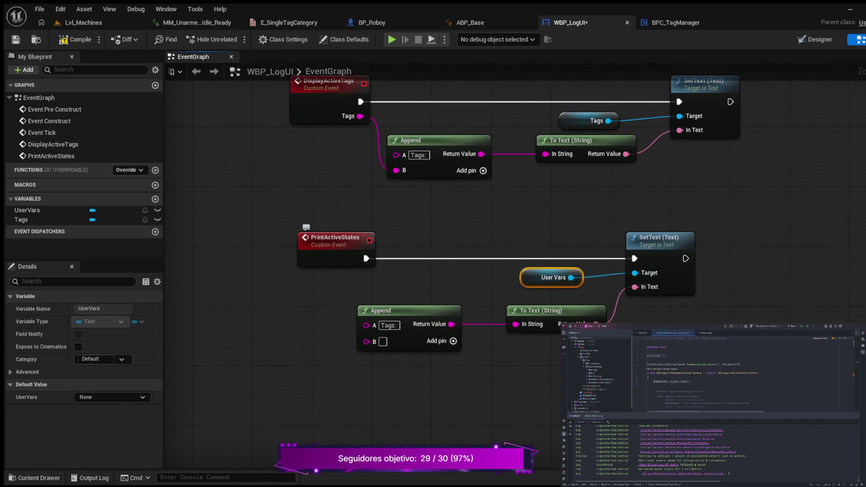
left_click(312, 239)
Give PrintActiveStates a String input named Vars and set the Append label to 'Tags:'
left_click(158, 404)
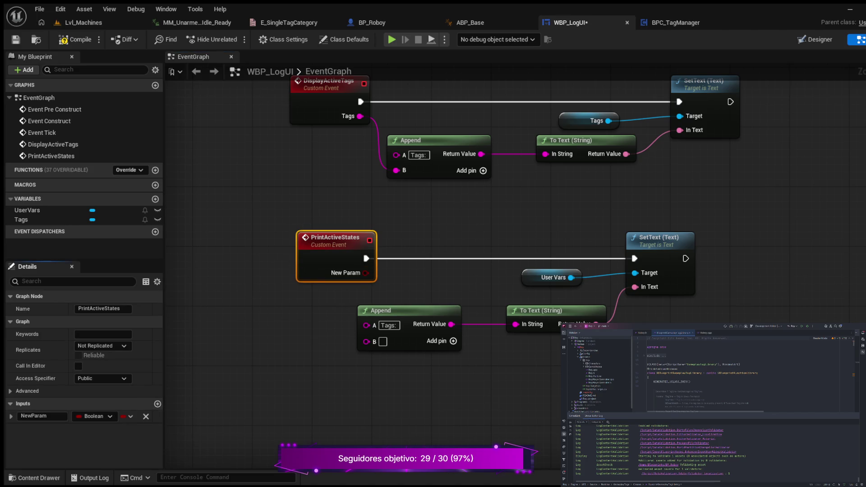
left_click(42, 416)
key("ctrl+a")
type("Vars")
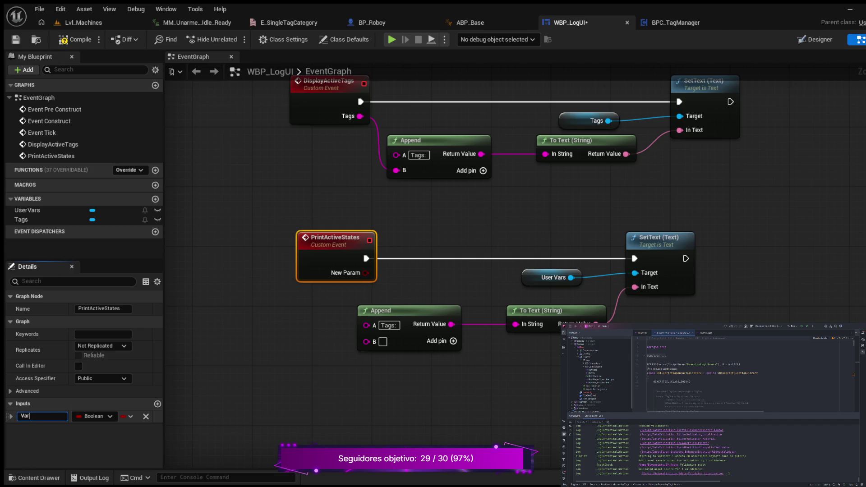
key("Return")
left_click(94, 417)
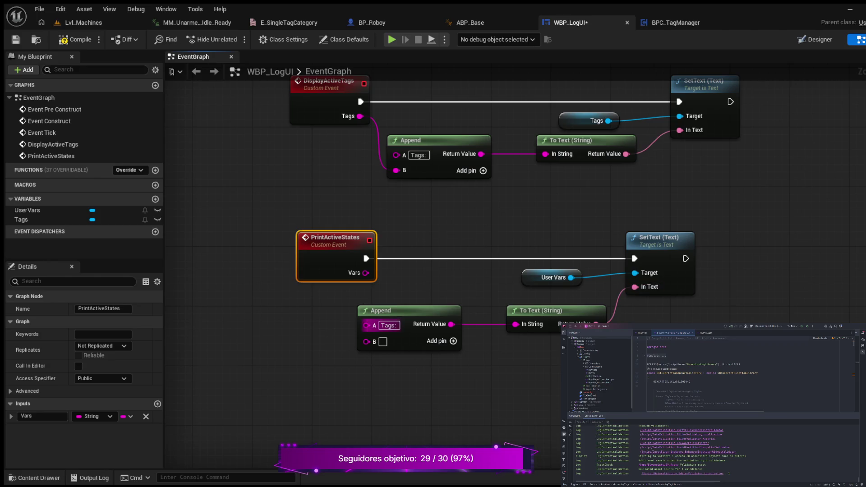
type(":")
key("Return")
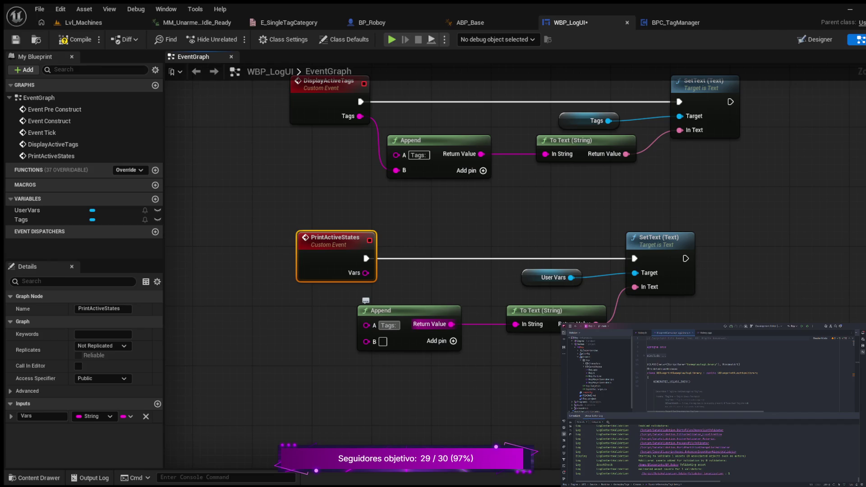
Change the lower Append's A text to 'User Wants:', compile WBP_LogUI, and go to BP_Roboy
key("BackSpace")
key("BackSpace")
key("BackSpace")
type("User")
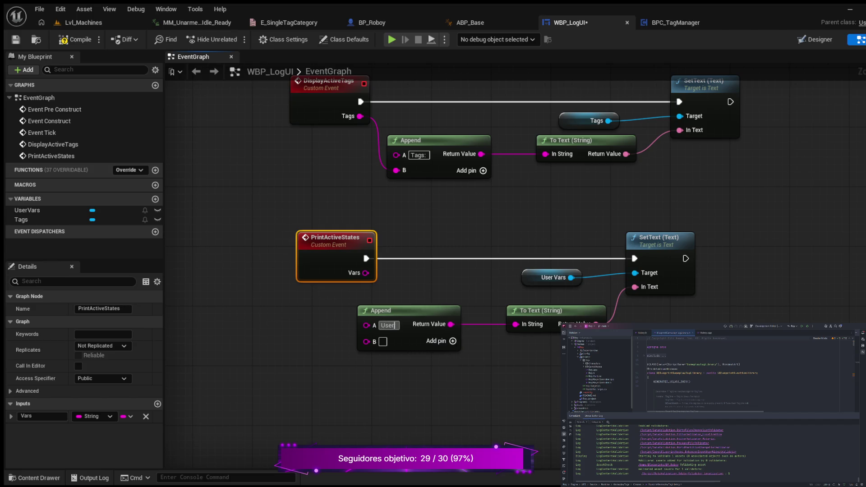
type(" Wants:")
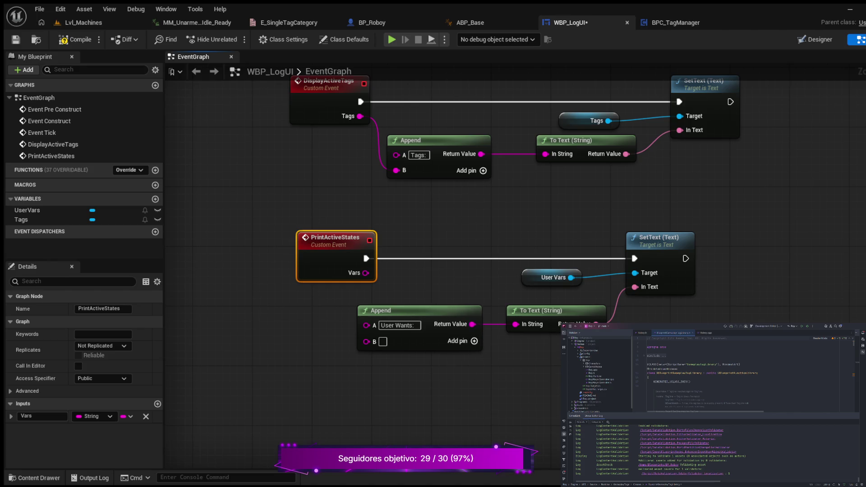
left_click(75, 40)
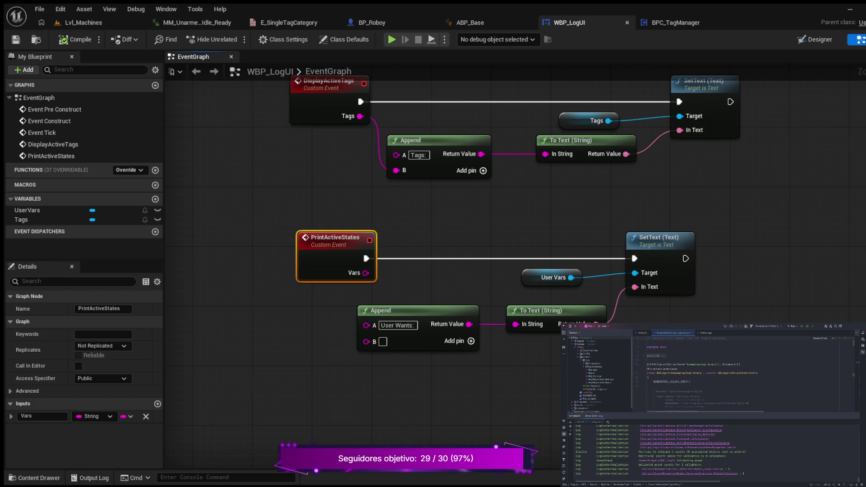
left_click_drag(312, 163, 296, 245)
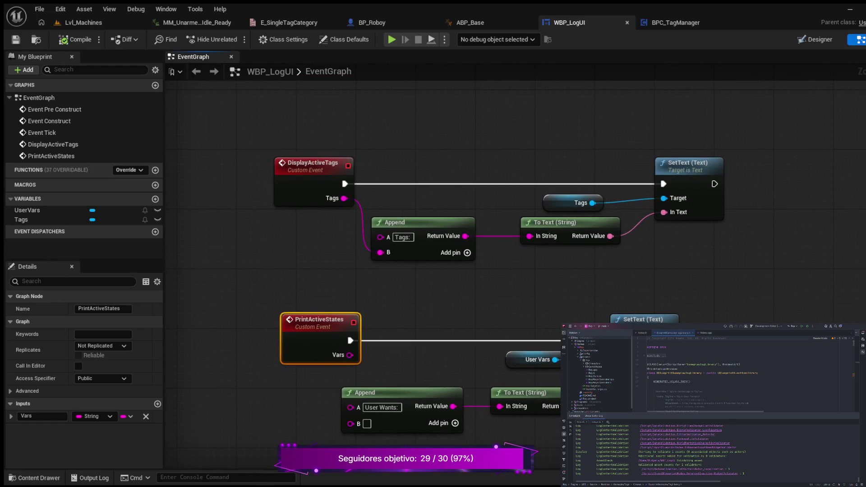
left_click(373, 23)
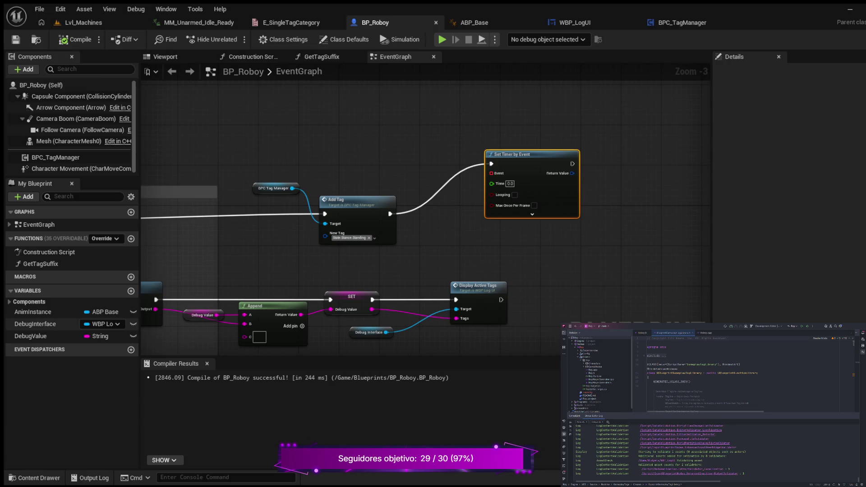
Create a String variable named PrintUserStates in BP_Roboy
left_click(131, 291)
type("PrintUserStates")
key("Return")
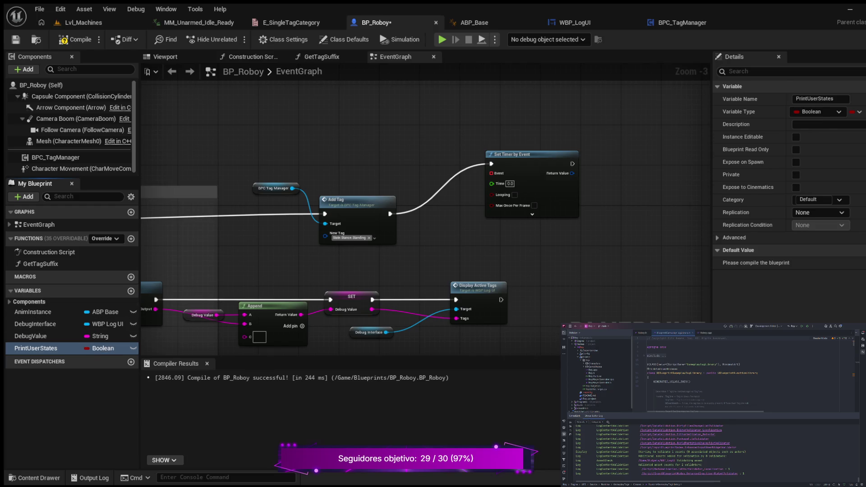
left_click(100, 348)
Place a PrintUserStates getter in the EventGraph near the Set Timer node
mouse_move(438, 259)
left_mouse_down()
mouse_move(406, 247)
mouse_move(330, 250)
left_mouse_up()
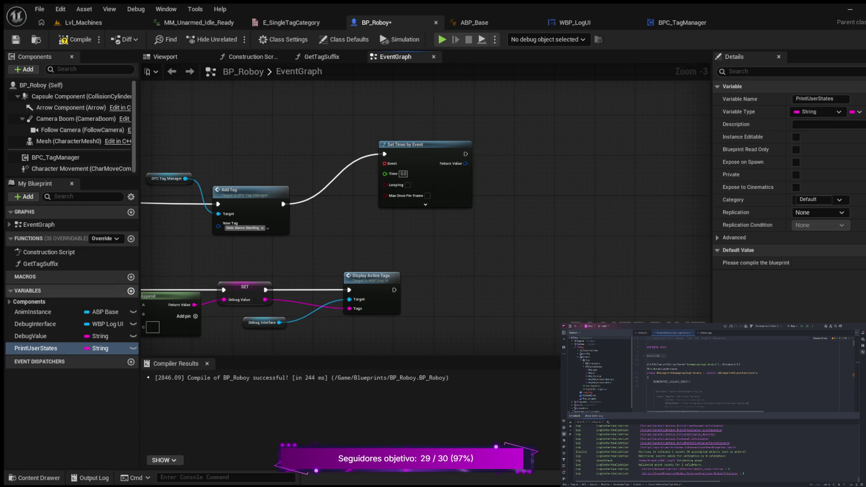
left_click(68, 348)
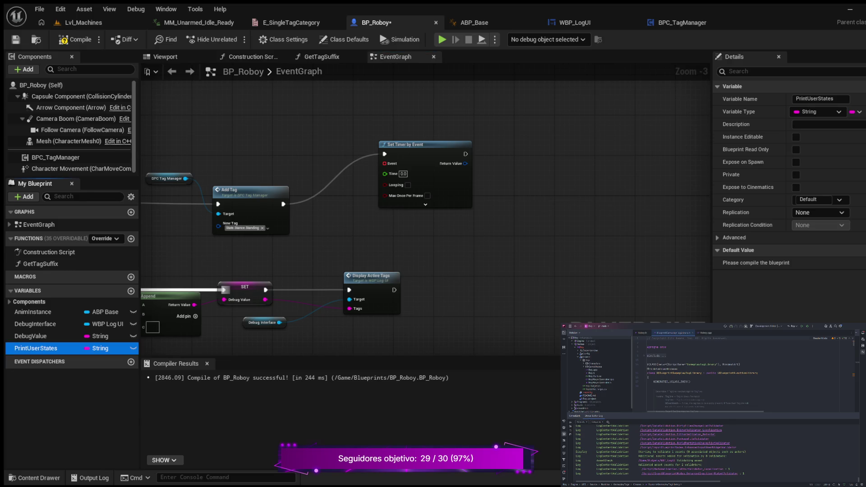
left_click_drag(68, 348, 516, 251)
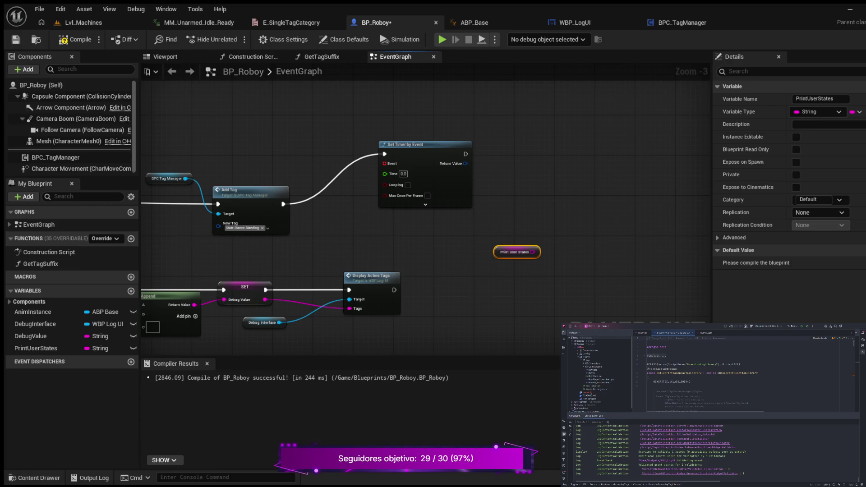
key("Escape")
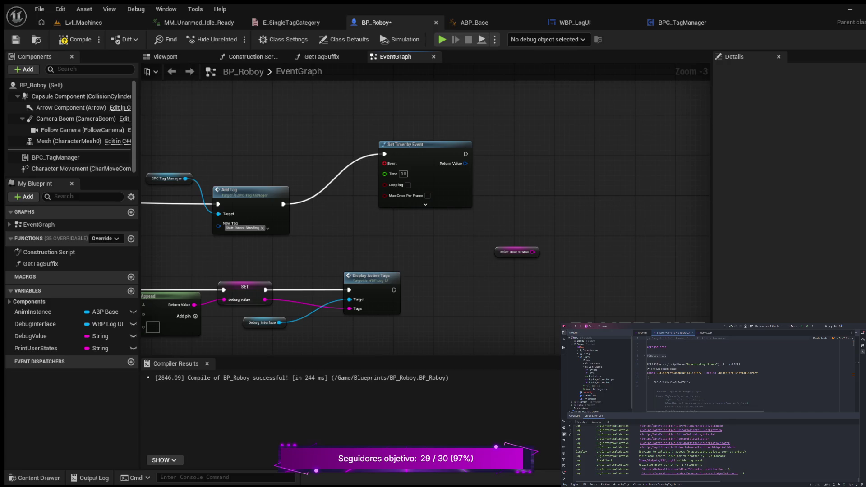
Add a LogUserStates custom event and bind it to Set Timer by Event's Event pin
right_click(431, 245)
type("custom event")
key("Return")
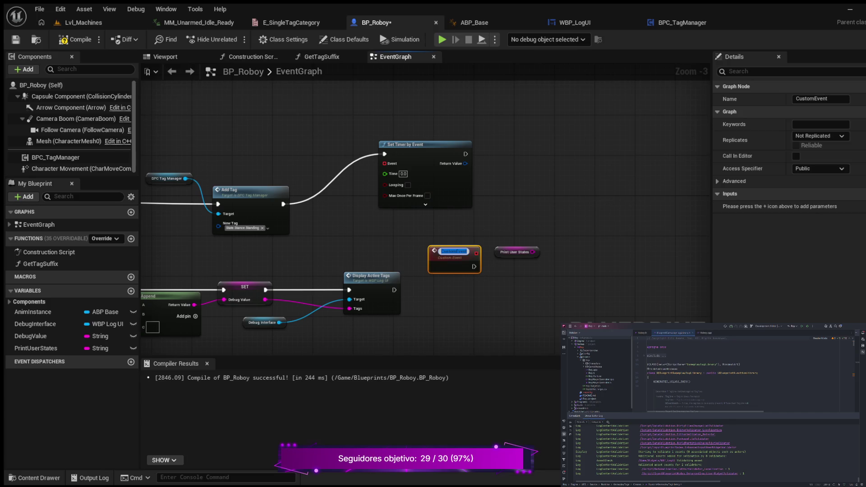
type("LogUser")
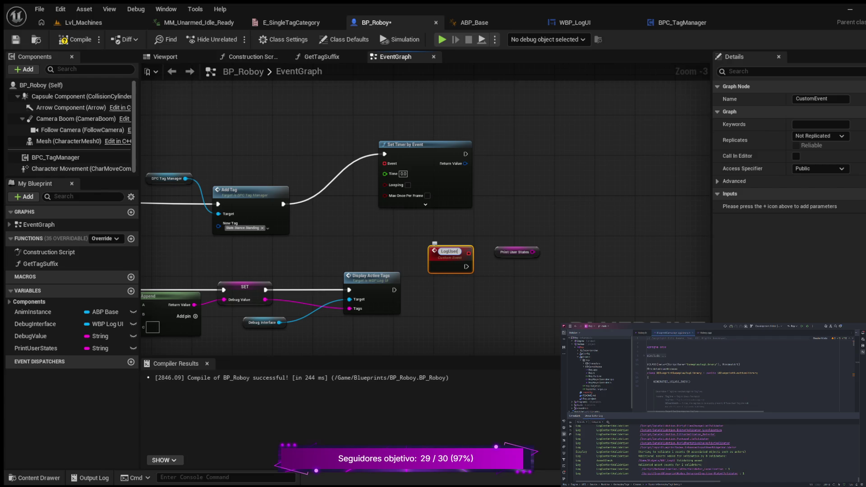
type("States")
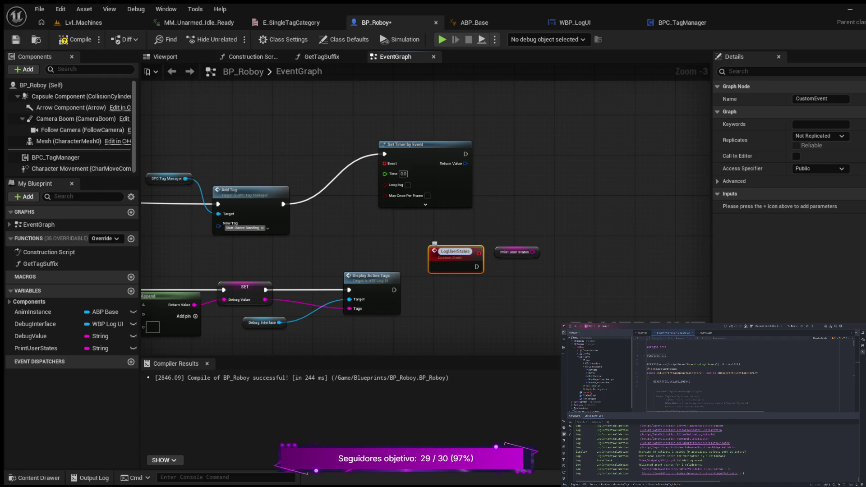
key("Return")
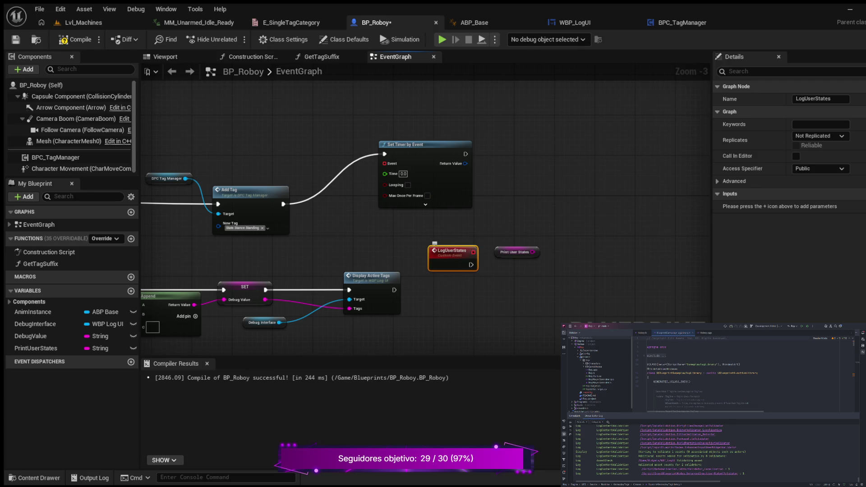
left_click_drag(451, 252, 416, 242)
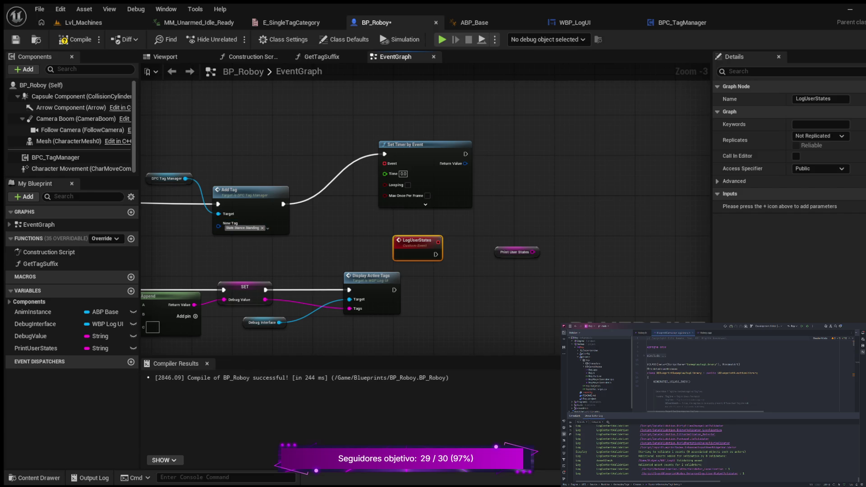
mouse_move(384, 163)
left_mouse_down()
mouse_move(392, 234)
mouse_move(449, 244)
mouse_move(437, 242)
left_mouse_up()
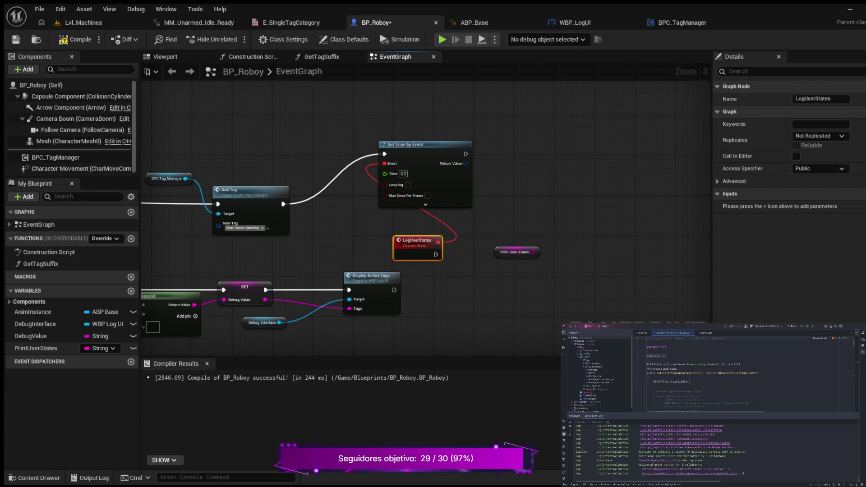
Place a SET PrintUserStates node and drive it from the LogUserStates event
left_click(35, 348)
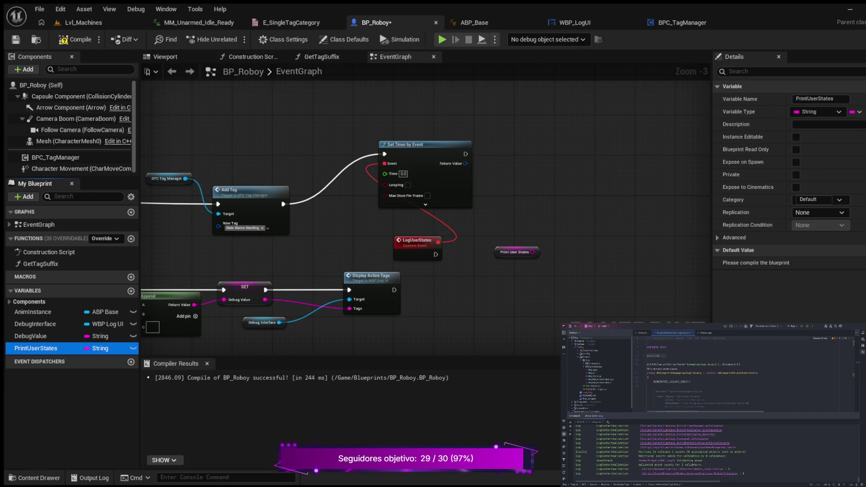
left_click_drag(36, 348, 446, 266)
left_click_drag(514, 251, 577, 248)
mouse_move(478, 266)
left_mouse_down()
mouse_move(493, 247)
mouse_move(488, 252)
left_mouse_up()
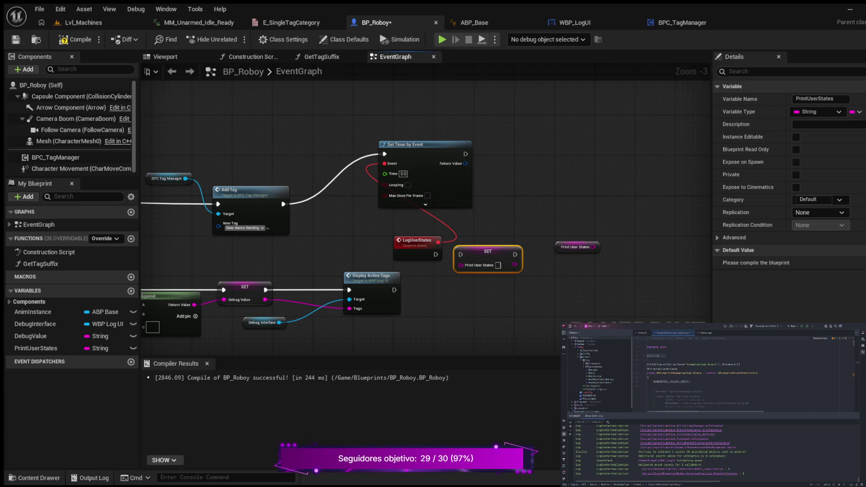
left_click_drag(435, 255, 460, 254)
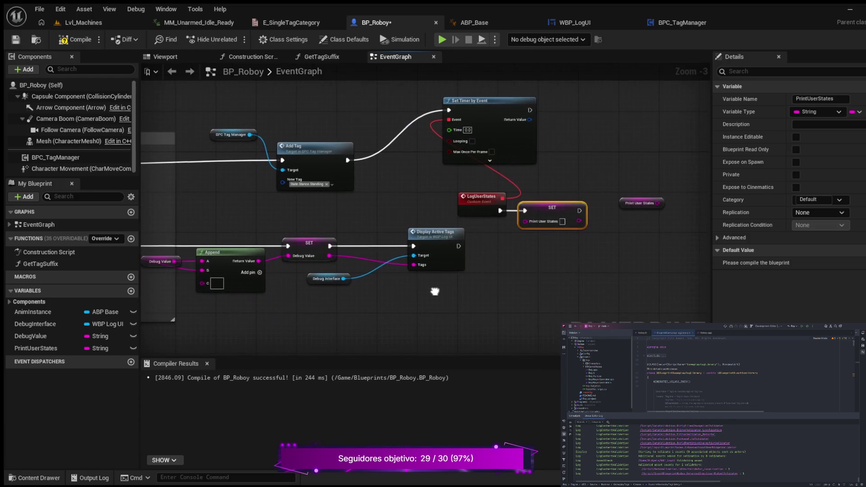
Add a Get Locomotion Tag node targeting the BPC Tag Manager
scroll(414, 285, "up", 2)
mouse_move(413, 285)
left_mouse_down()
mouse_move(391, 253)
mouse_move(391, 219)
left_mouse_up()
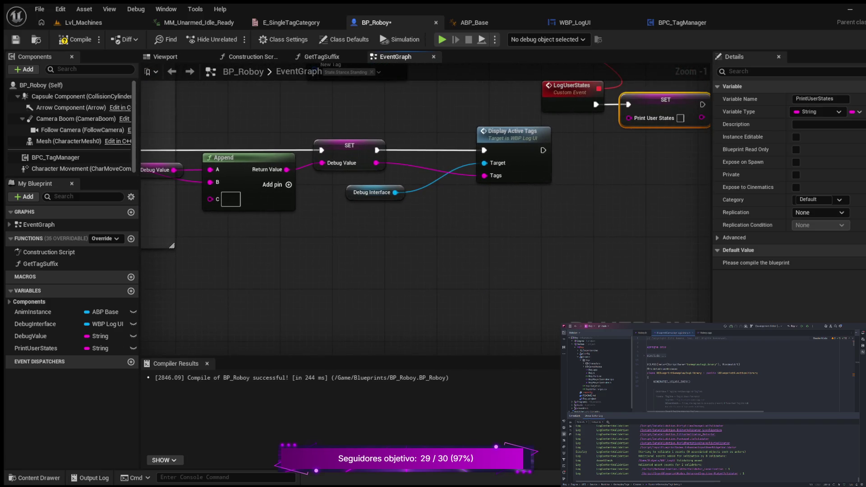
left_click_drag(323, 236, 515, 254)
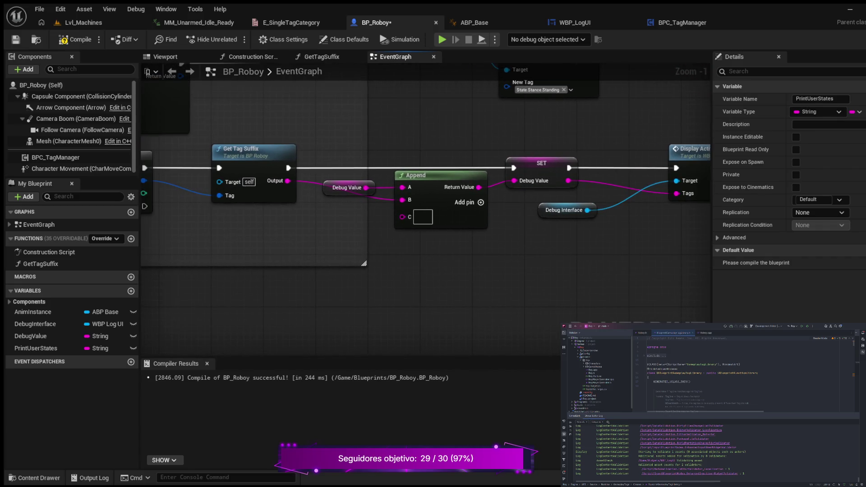
scroll(515, 254, "down", 3)
scroll(451, 203, "up", 2)
mouse_move(451, 203)
left_mouse_down()
mouse_move(363, 236)
mouse_move(419, 243)
left_mouse_up()
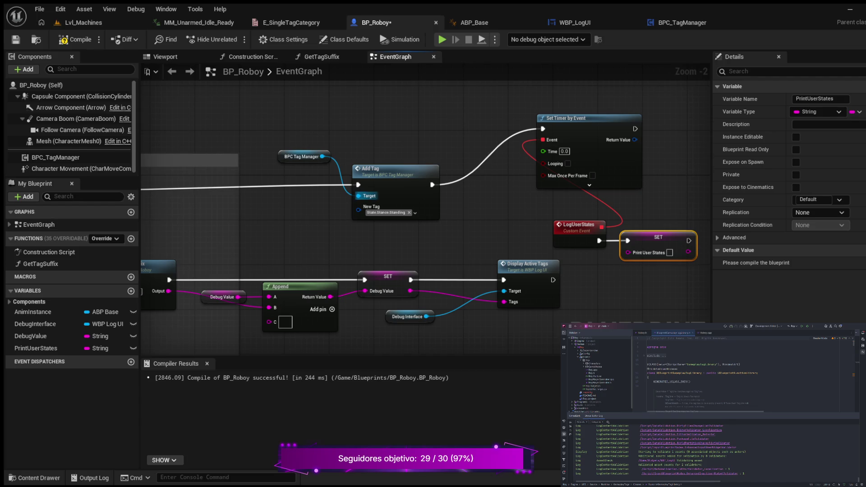
left_click_drag(480, 230, 506, 221)
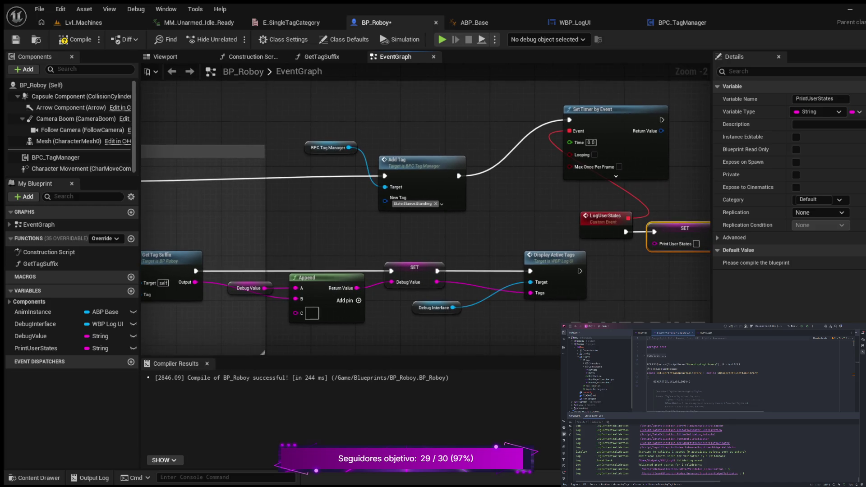
left_click_drag(349, 148, 450, 235)
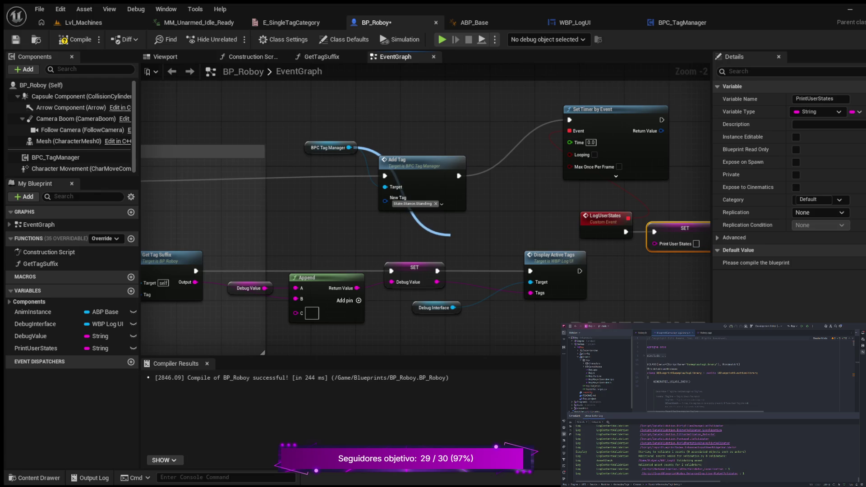
left_click_drag(450, 235, 450, 236)
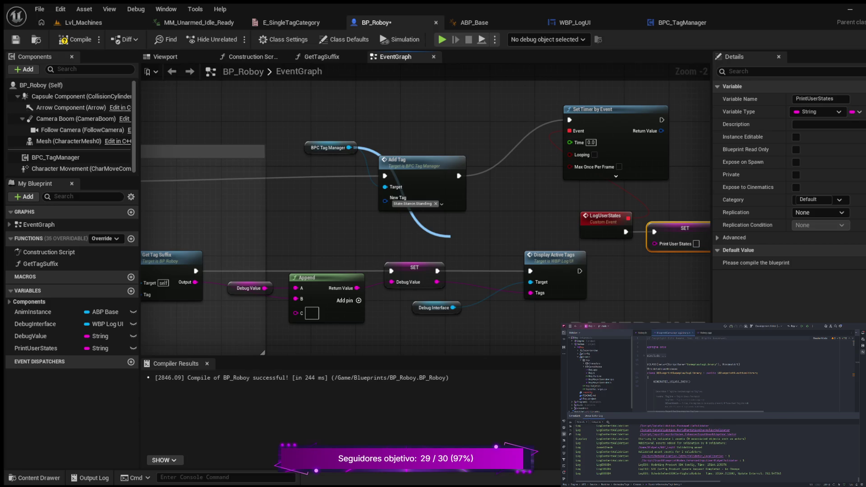
left_click_drag(450, 236, 453, 241)
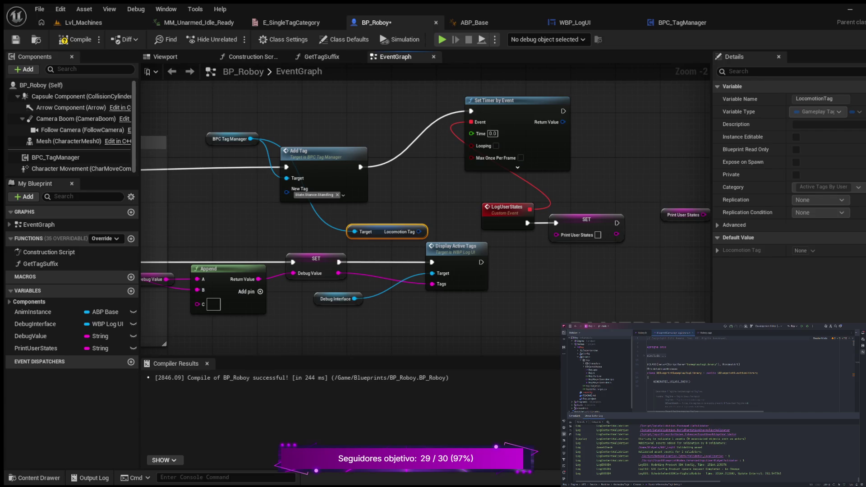
Move the Locomotion Tag getter below Display Active Tags
left_click_drag(564, 290, 492, 307)
mouse_move(397, 99)
left_mouse_down()
mouse_move(471, 225)
mouse_move(695, 232)
mouse_move(682, 195)
left_mouse_up()
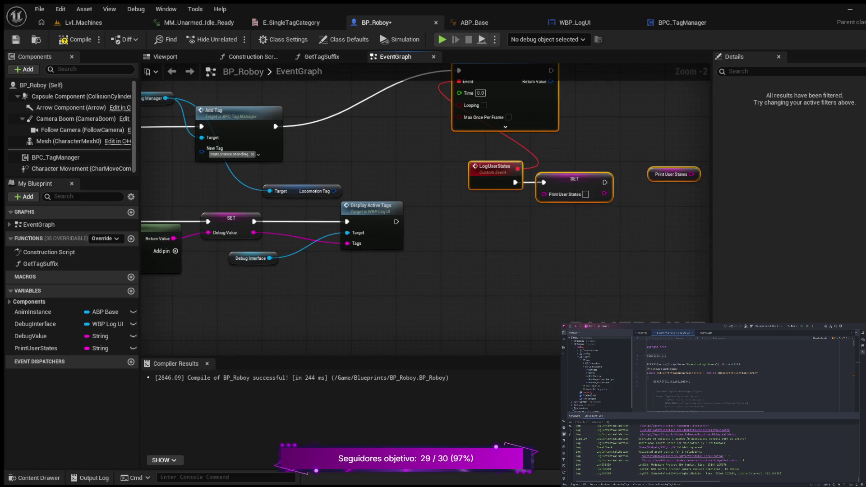
mouse_move(277, 190)
left_mouse_down()
mouse_move(370, 180)
mouse_move(380, 157)
left_mouse_up()
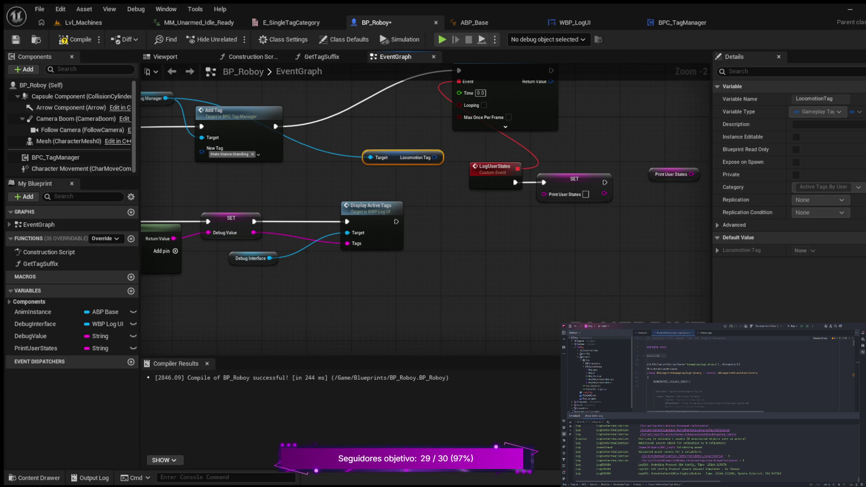
mouse_move(380, 157)
left_mouse_down()
mouse_move(544, 261)
mouse_move(534, 286)
mouse_move(531, 275)
left_mouse_up()
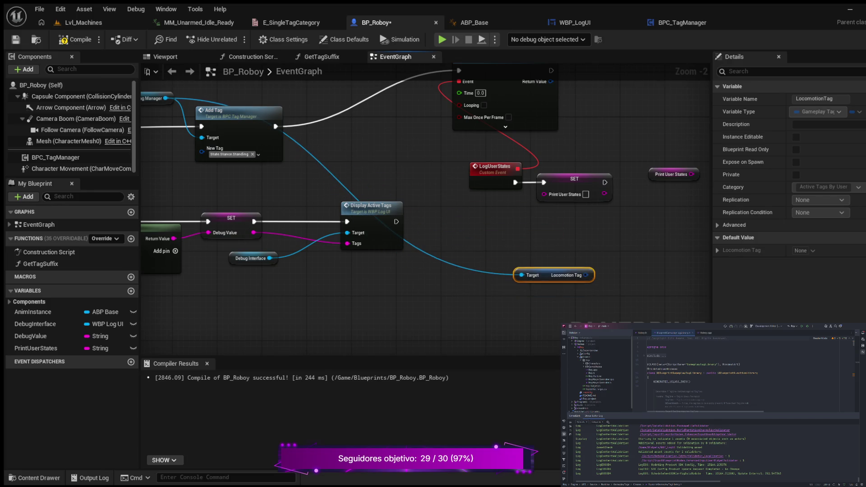
Add a reroute on the Tag Manager wire and create a Stance Tag getter from it
double_click(425, 249)
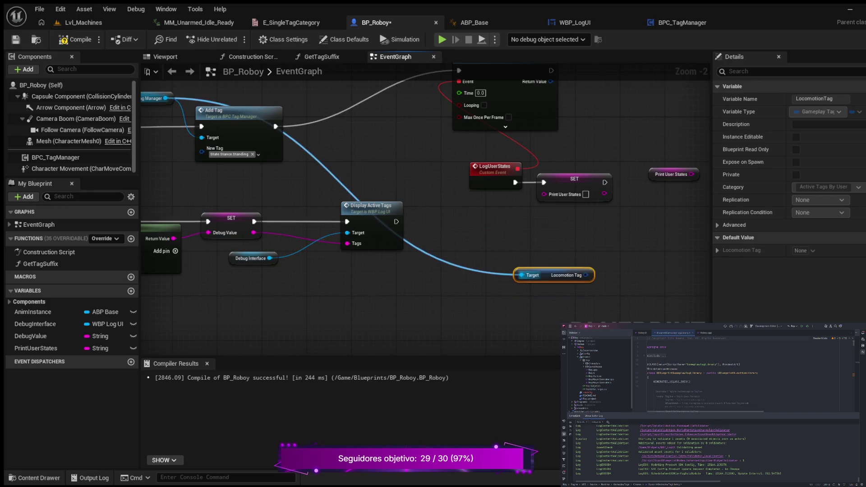
left_click_drag(426, 249, 473, 242)
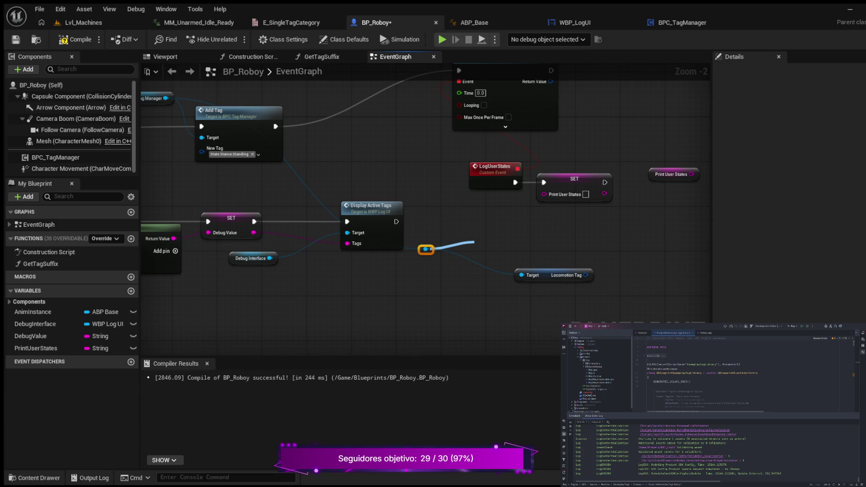
left_click_drag(473, 242, 475, 246)
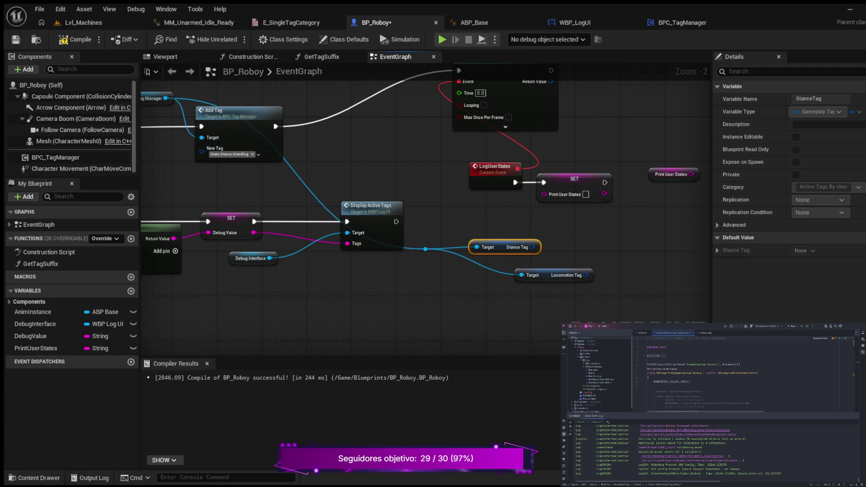
Place Stance Tag above Locomotion Tag and add a Movement Tag getter from the reroute
left_click_drag(496, 247, 546, 236)
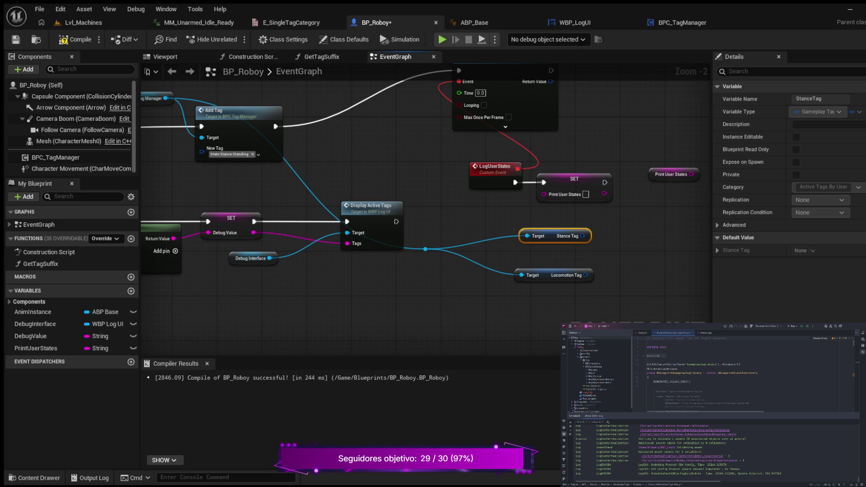
left_click_drag(470, 215, 402, 217)
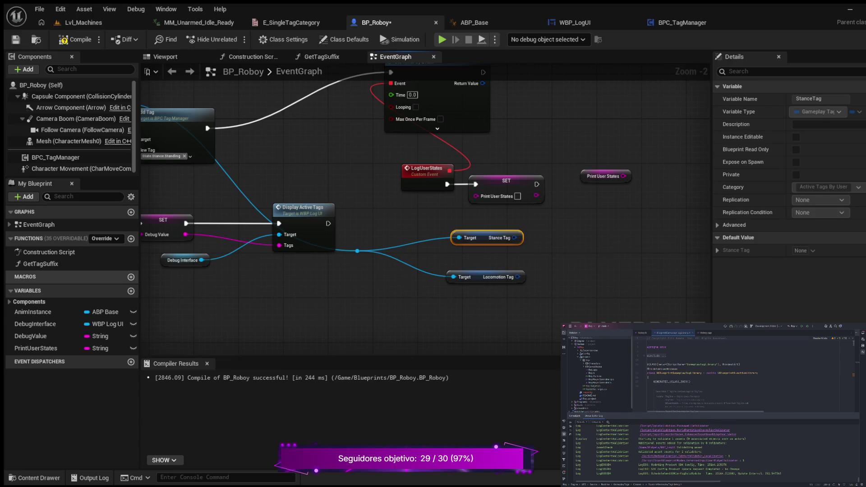
mouse_move(357, 251)
left_mouse_down()
mouse_move(376, 324)
mouse_move(407, 322)
left_mouse_up()
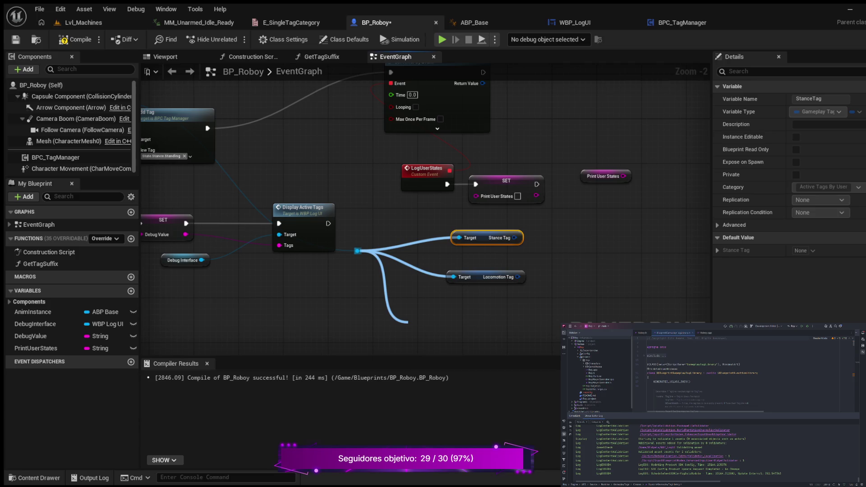
left_click_drag(408, 322, 332, 298)
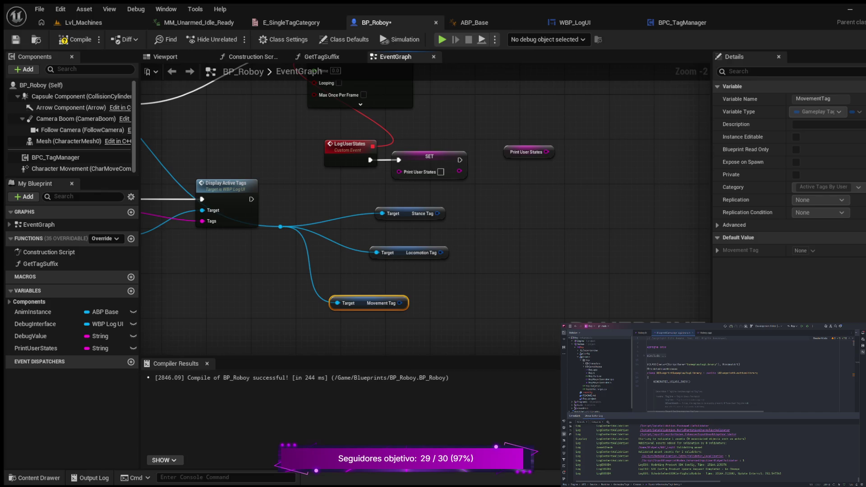
Add a second reroute, align the three tag getters, and paste in a Make Array node
left_click_drag(236, 272, 385, 289)
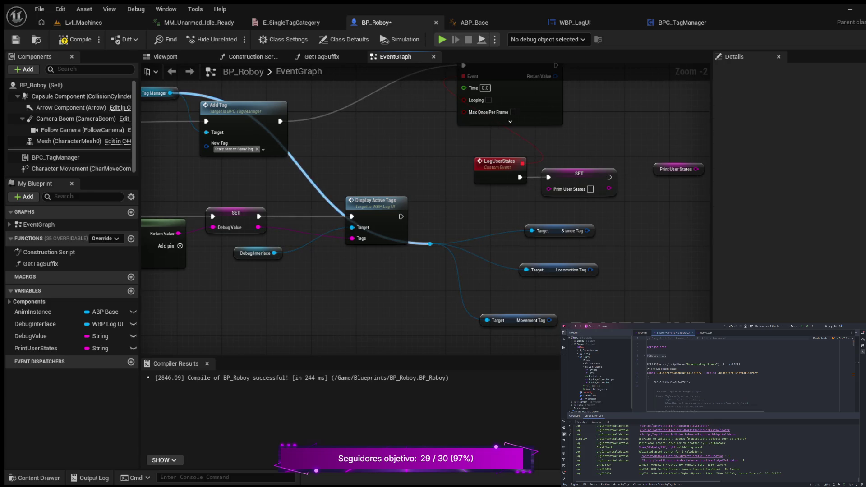
double_click(318, 188)
left_click_drag(318, 188, 403, 160)
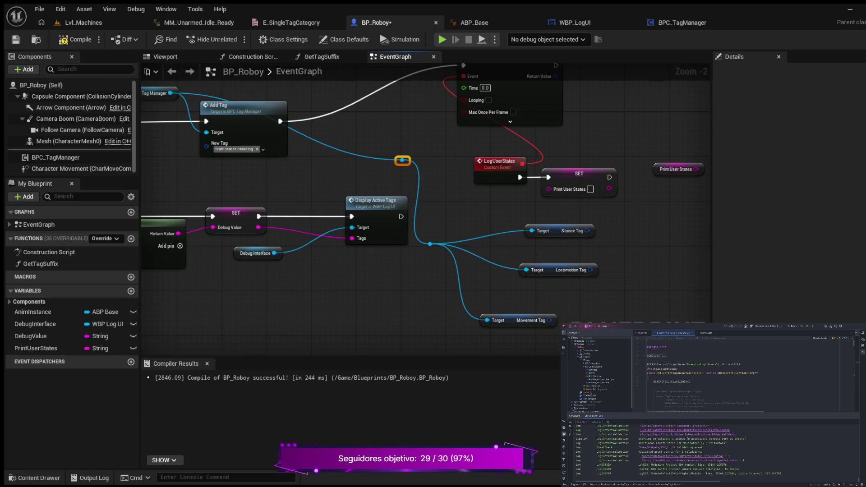
left_click(430, 244)
mouse_move(429, 243)
left_mouse_down()
mouse_move(447, 222)
mouse_move(441, 232)
mouse_move(352, 232)
left_mouse_up()
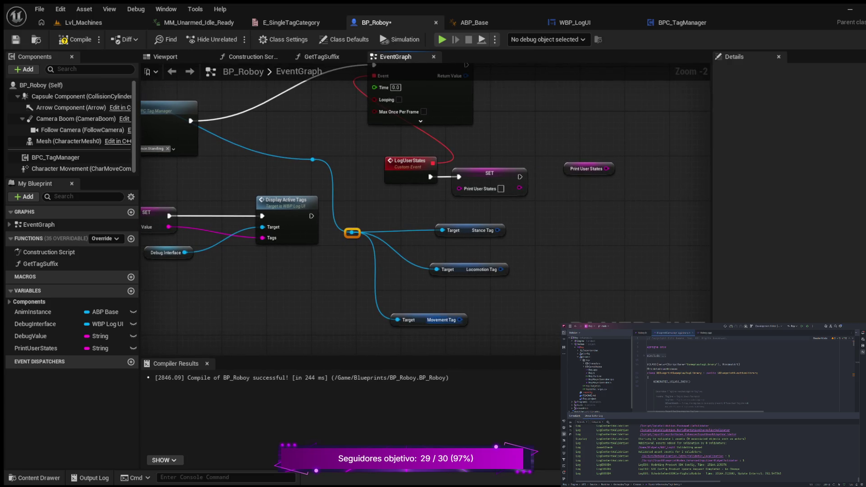
mouse_move(441, 319)
left_mouse_down()
mouse_move(485, 303)
mouse_move(479, 297)
left_mouse_up()
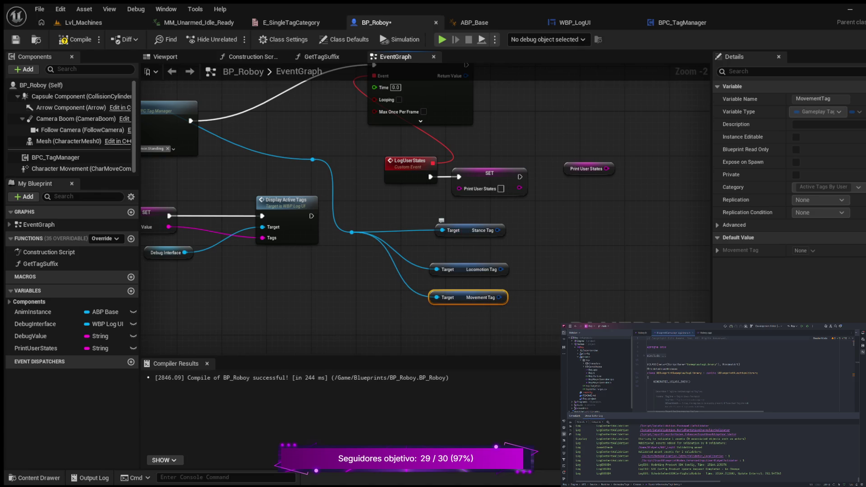
left_click_drag(451, 230, 451, 241)
left_click_drag(525, 245, 429, 245)
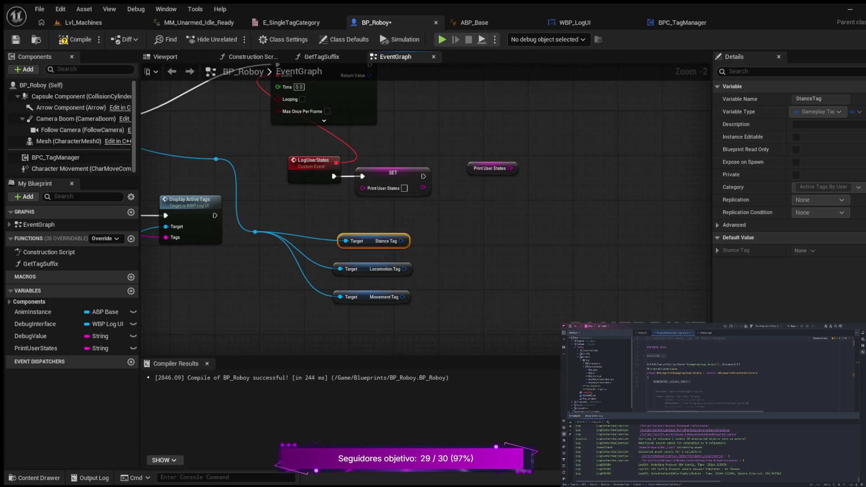
key("ctrl+v")
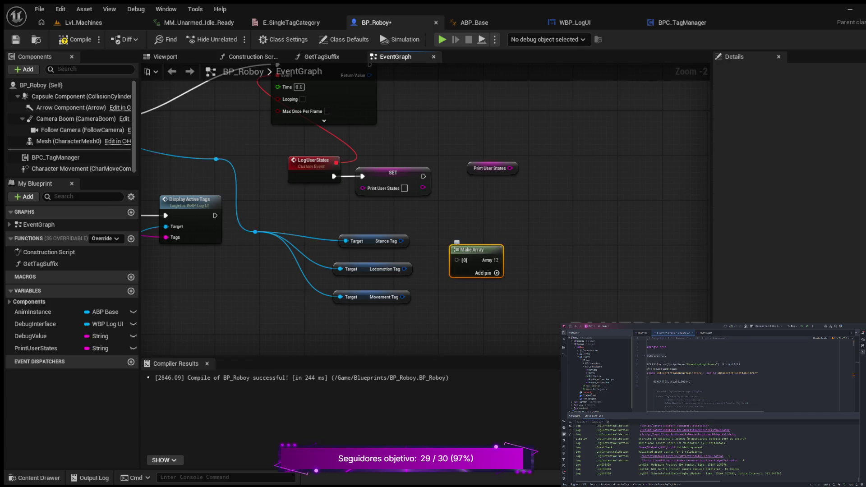
Give Make Array three pins and wire Stance, Locomotion and Movement Tags into [0], [1], [2]
left_click(497, 273)
left_click(496, 273)
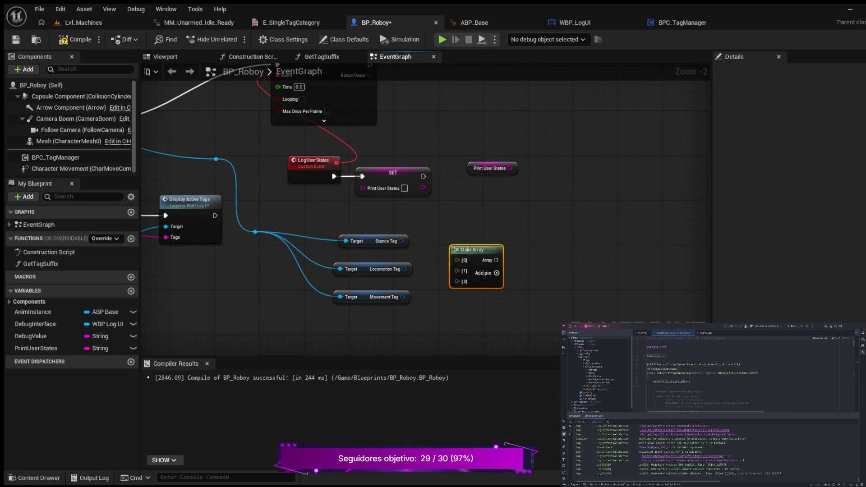
left_click_drag(473, 249, 479, 244)
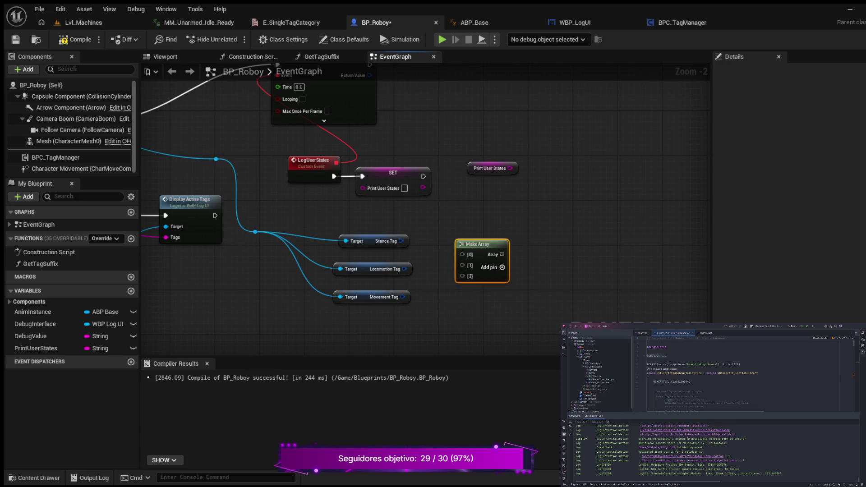
left_click_drag(401, 241, 463, 254)
left_click_drag(405, 269, 462, 266)
left_click_drag(402, 297, 462, 276)
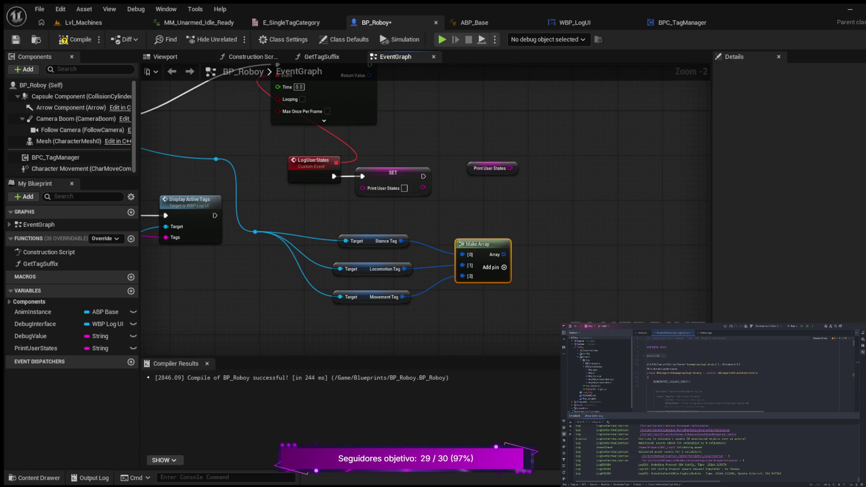
left_click_drag(627, 232, 518, 248)
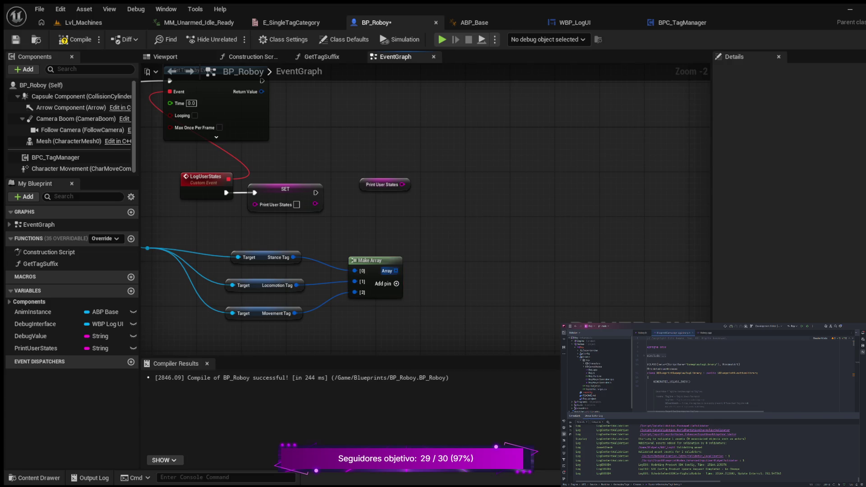
mouse_move(395, 270)
left_mouse_down()
mouse_move(443, 256)
mouse_move(442, 240)
left_mouse_up()
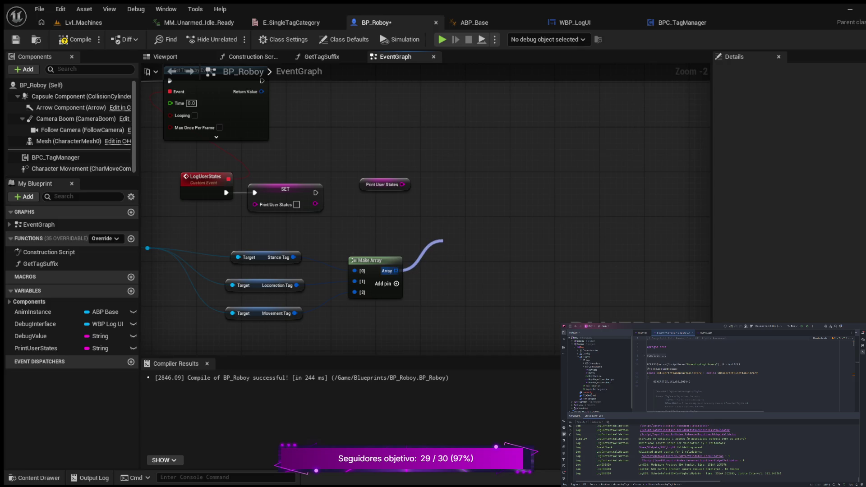
Create a For Each Loop over the Make Array output and rearrange the LogUserStates and SET nodes
left_click_drag(443, 241, 443, 240)
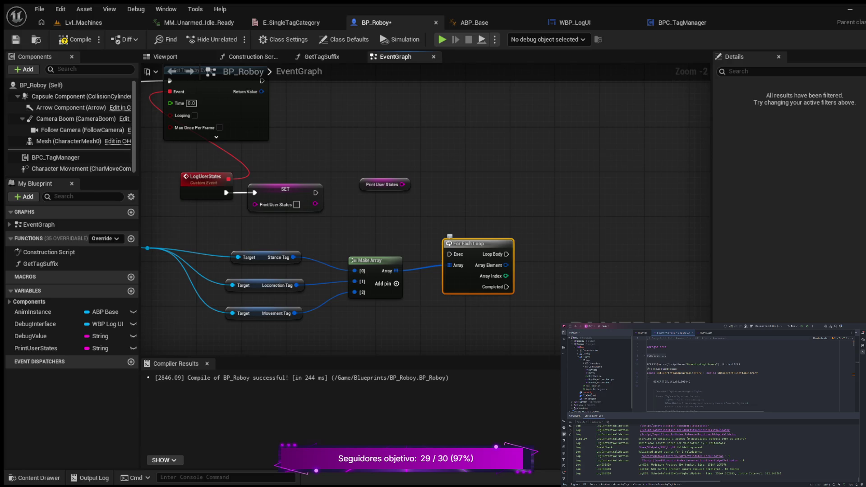
mouse_move(517, 196)
left_mouse_down()
mouse_move(443, 204)
mouse_move(466, 201)
mouse_move(467, 247)
mouse_move(632, 237)
mouse_move(504, 215)
mouse_move(397, 216)
left_mouse_up()
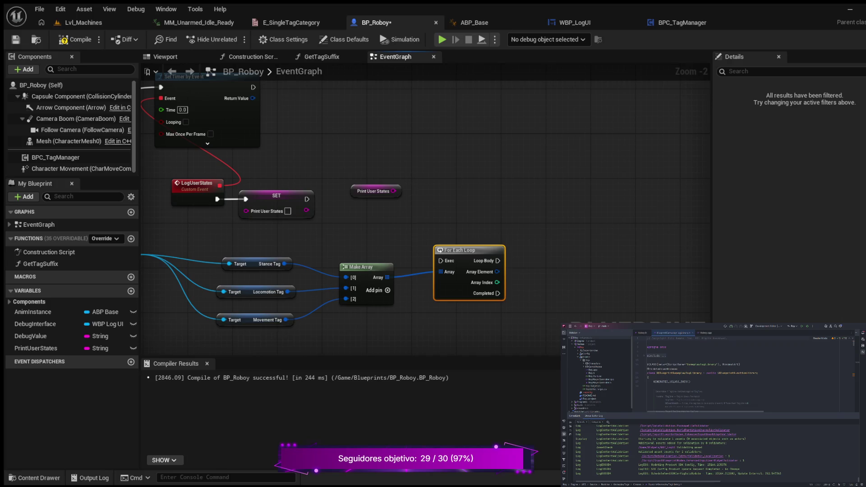
left_click(373, 191)
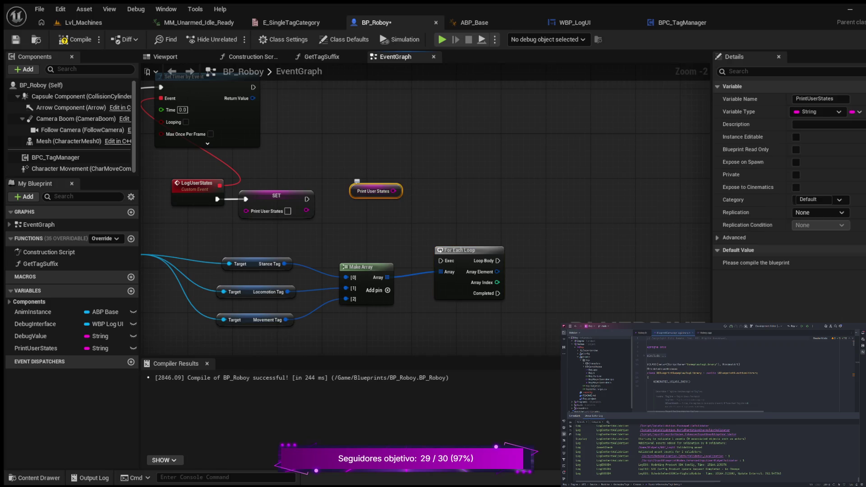
left_click_drag(373, 191, 340, 135)
mouse_move(168, 239)
left_mouse_down()
mouse_move(289, 168)
mouse_move(318, 168)
left_mouse_up()
left_click_drag(296, 195, 458, 195)
left_click_drag(360, 198, 405, 198)
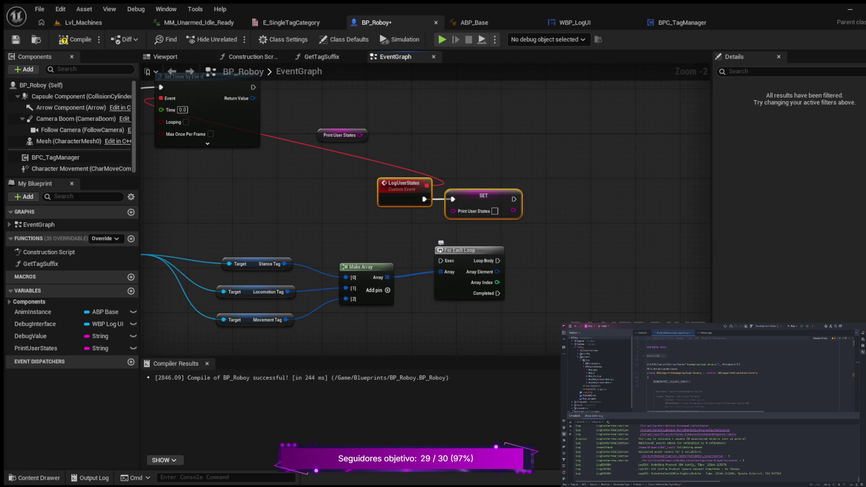
left_click_drag(483, 195, 382, 212)
Line up the For Each Loop beside SET and run it after SET Print User States
mouse_move(460, 250)
left_mouse_down()
mouse_move(490, 236)
mouse_move(486, 211)
left_mouse_up()
left_click_drag(475, 300, 407, 299)
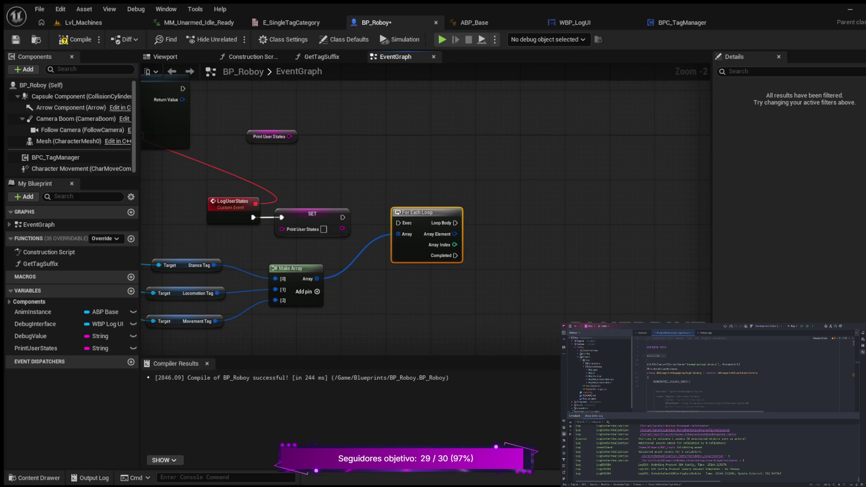
left_click_drag(426, 212, 426, 207)
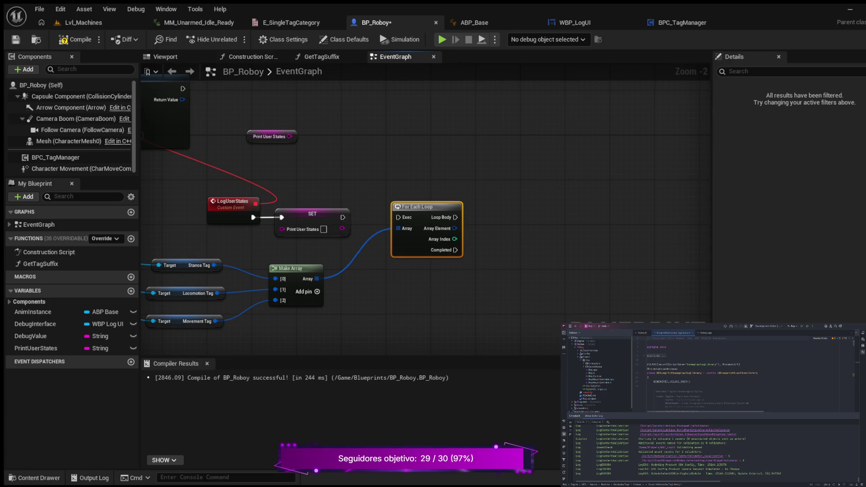
left_click_drag(343, 217, 398, 217)
left_click_drag(436, 295, 368, 311)
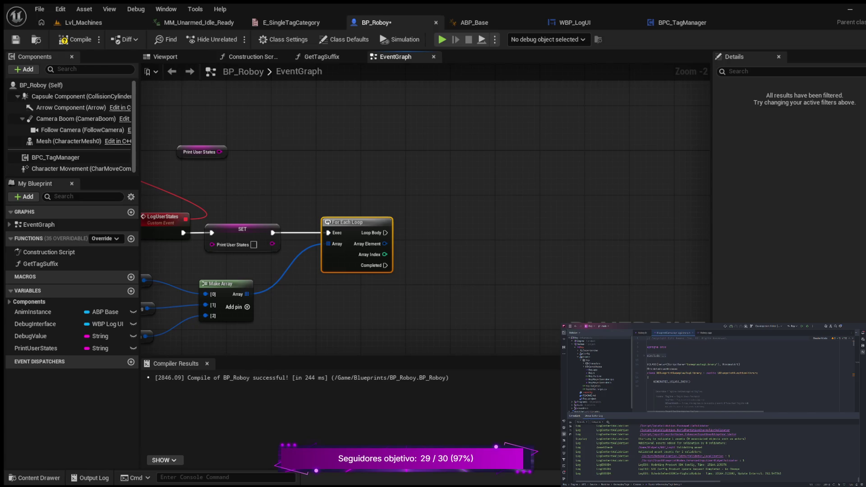
left_click_drag(385, 233, 455, 221)
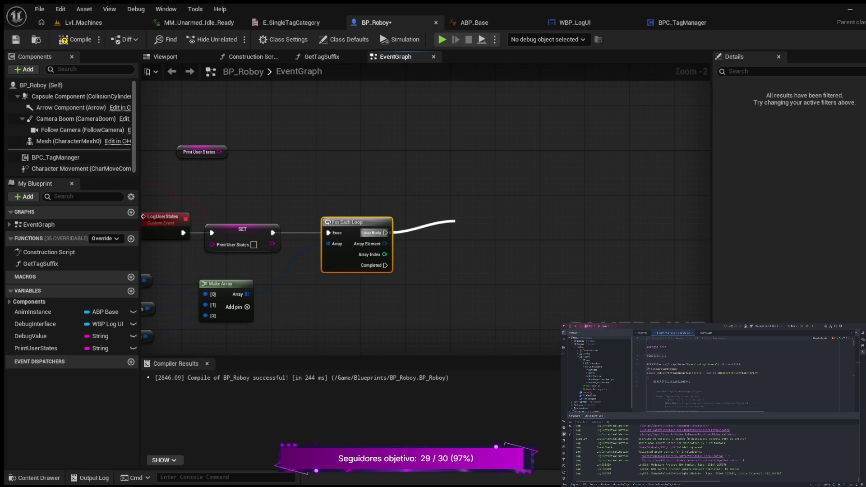
Add a Get Tag Suffix node on the loop body and feed each Array Element into its Tag pin
key("Return")
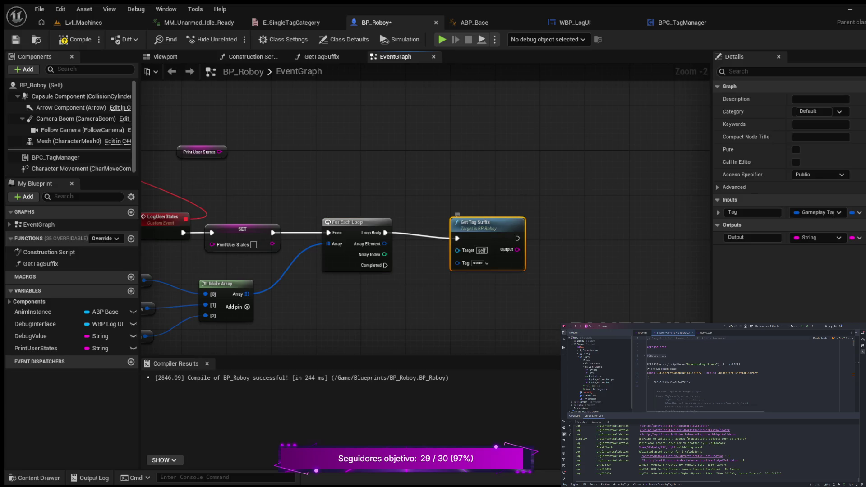
key("q")
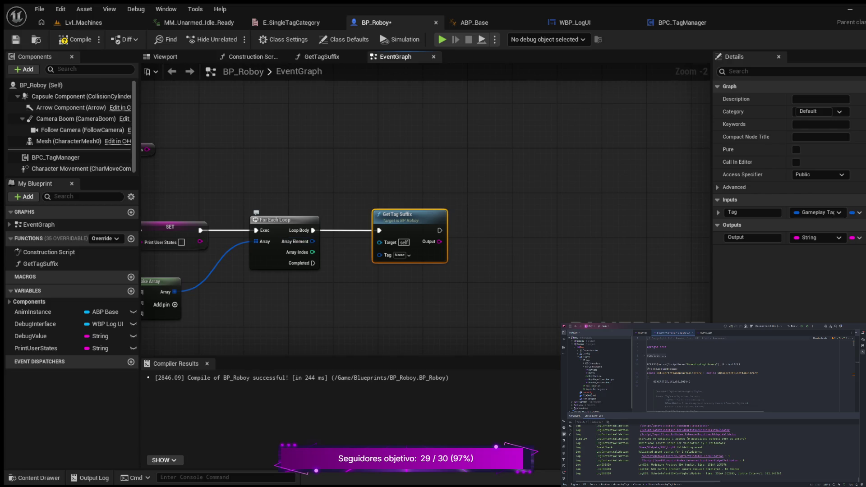
left_click_drag(312, 242, 380, 255)
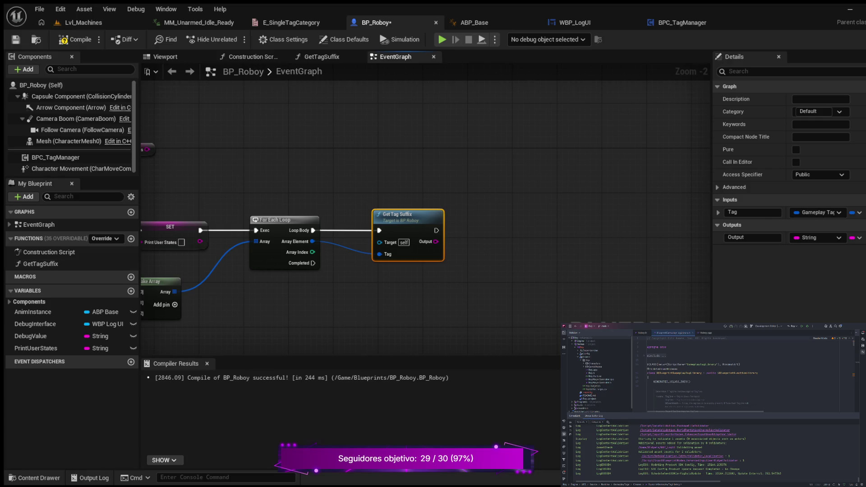
scroll(519, 286, "down", 2)
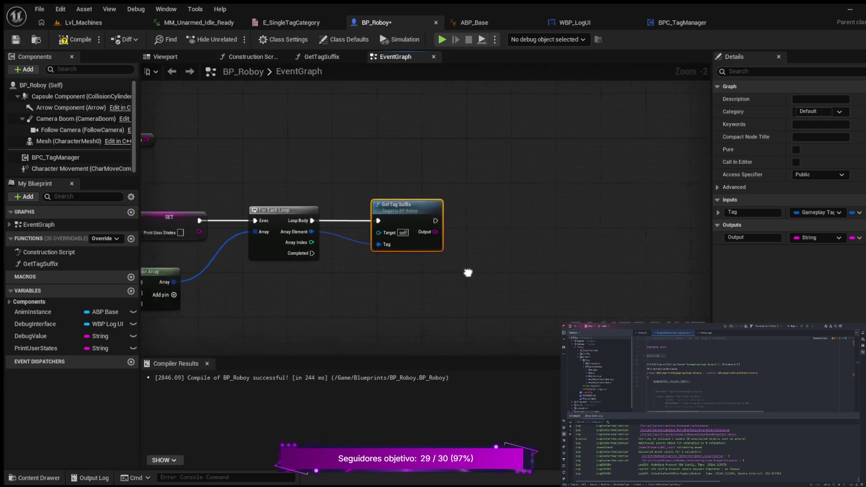
Move the Print User States getter beside the Get Tag Suffix node
mouse_move(608, 242)
left_mouse_down()
mouse_move(590, 251)
mouse_move(659, 245)
mouse_move(458, 232)
mouse_move(406, 277)
mouse_move(375, 279)
left_mouse_up()
left_click(233, 181)
mouse_move(233, 181)
left_mouse_down()
mouse_move(327, 185)
mouse_move(521, 237)
mouse_move(433, 226)
mouse_move(424, 199)
mouse_move(428, 240)
mouse_move(420, 234)
mouse_move(368, 274)
left_mouse_up()
scroll(404, 230, "up", 4)
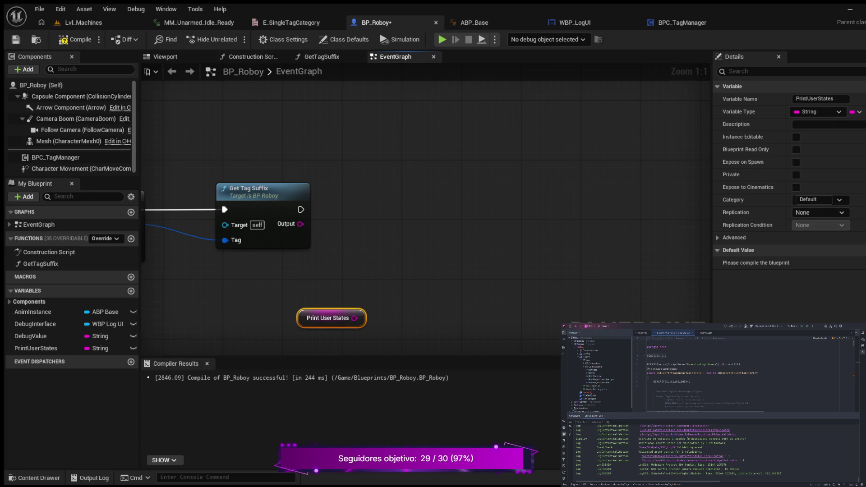
Replace the mistaken array Append with a string Append node placed near Get Tag Suffix
key("ctrl+z")
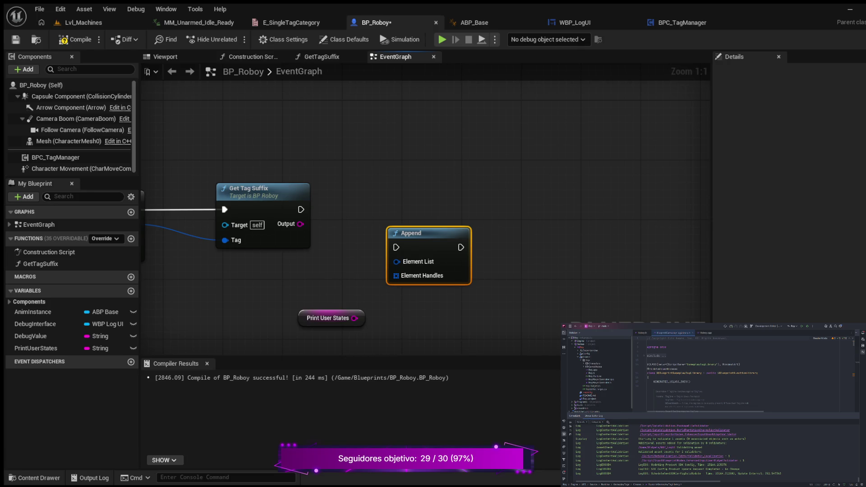
left_click_drag(429, 233, 429, 218)
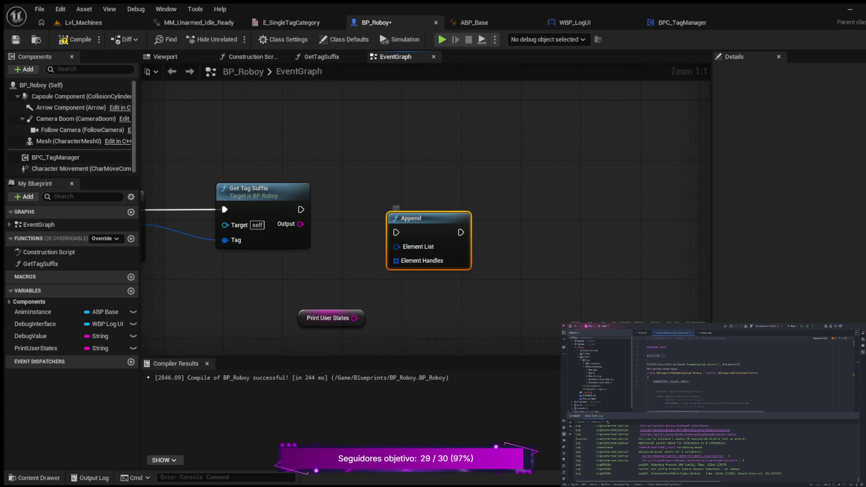
key("Delete")
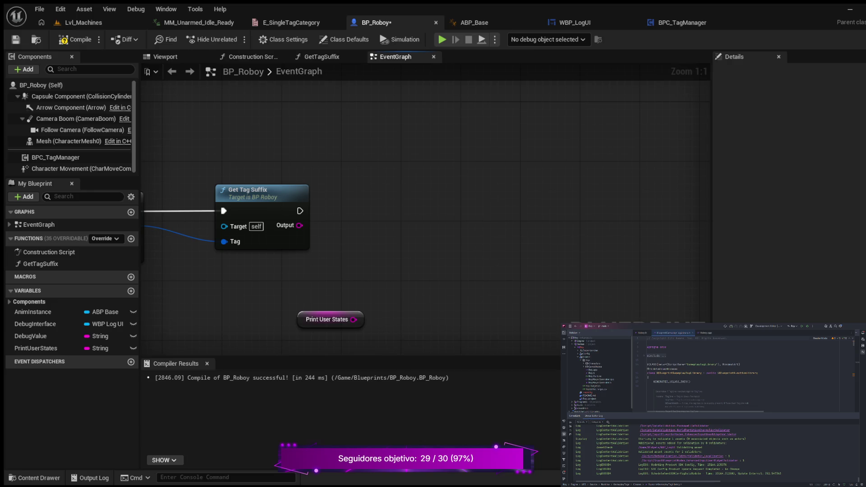
key("ctrl+z")
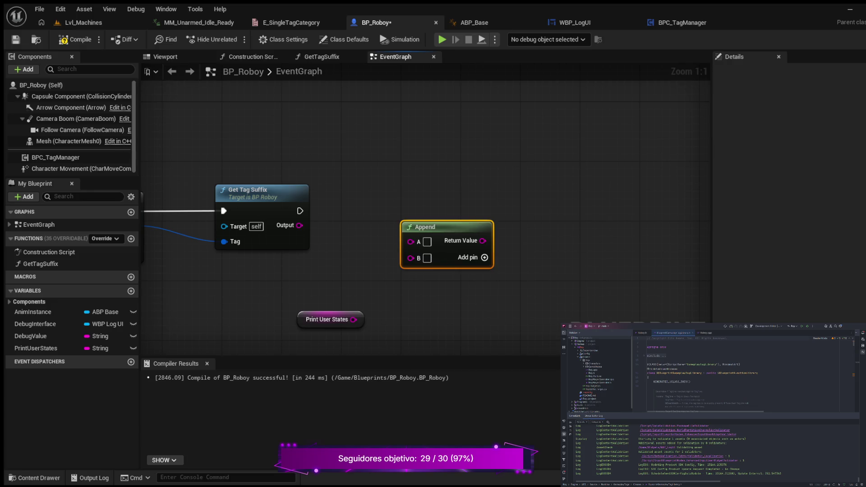
key("ctrl+z")
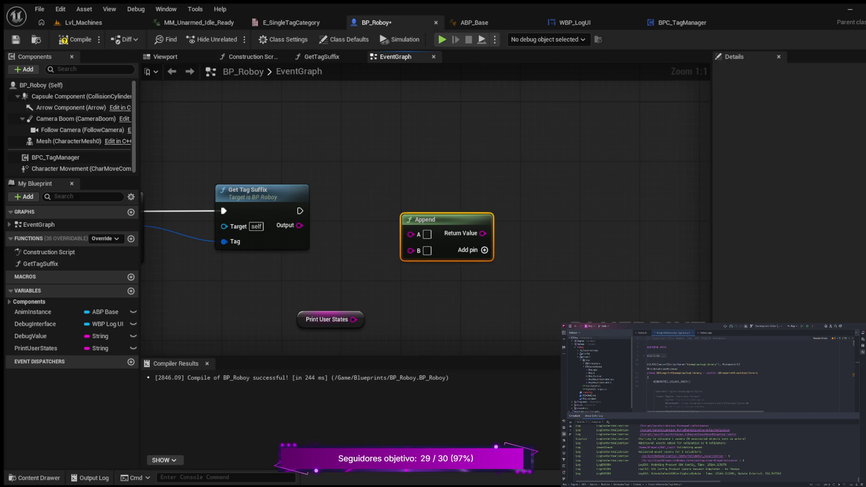
Wire Print User States into Append A and the tag suffix into B, adding a line-break input C
left_click_drag(327, 319, 319, 290)
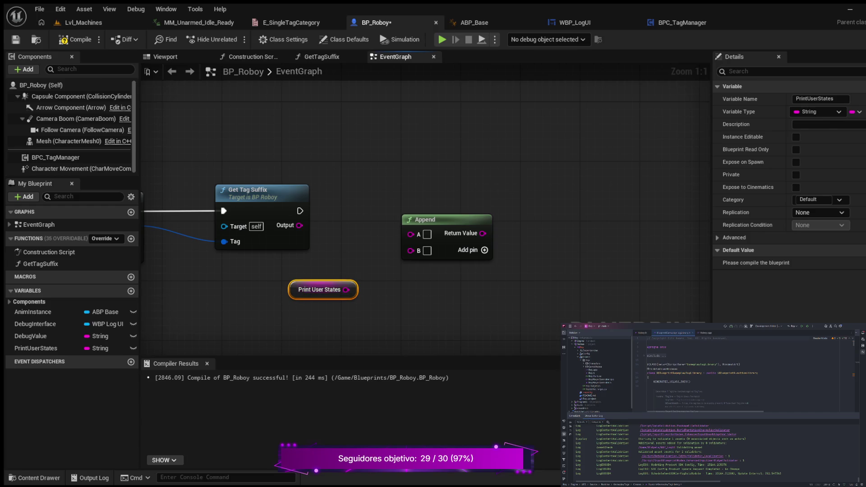
left_click_drag(346, 289, 410, 234)
left_click_drag(299, 226, 410, 248)
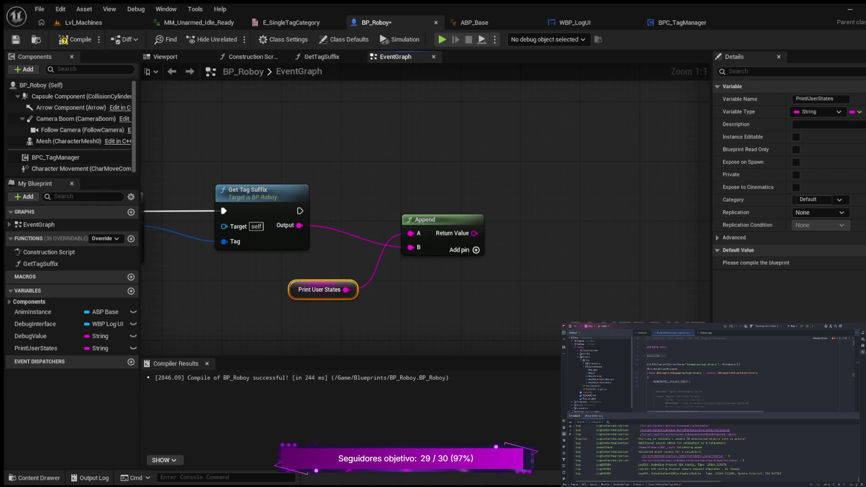
left_click(476, 250)
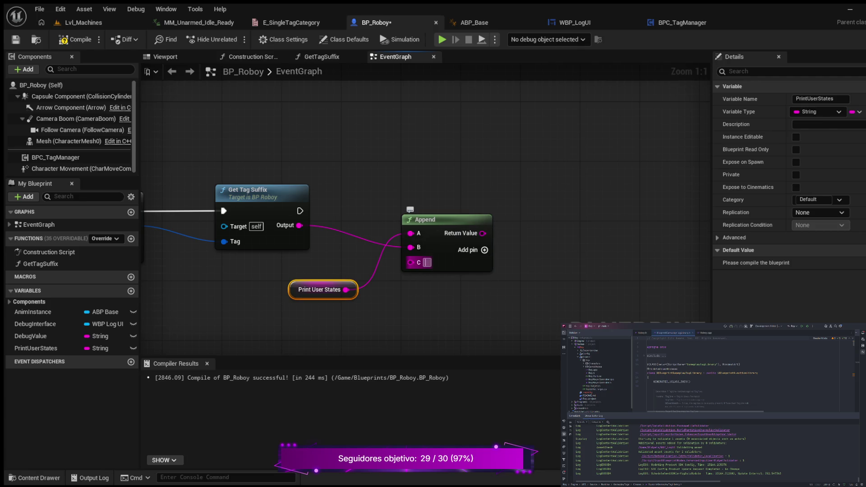
key("shift+Return")
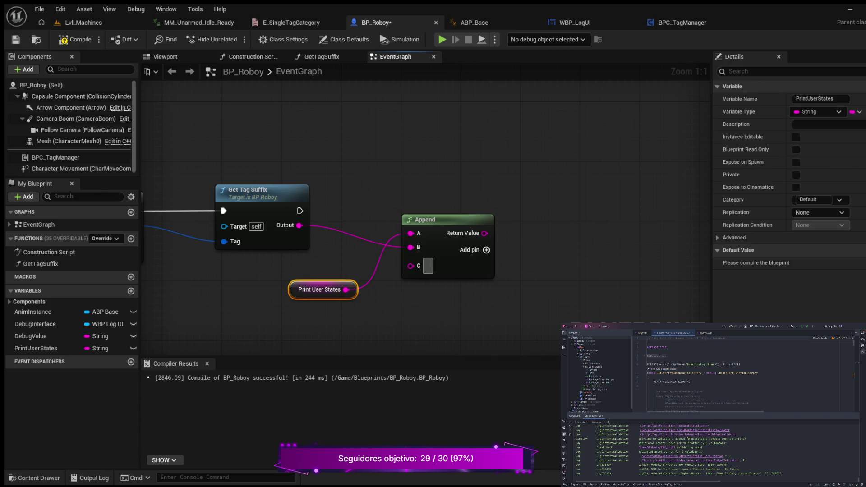
scroll(323, 270, "down", 3)
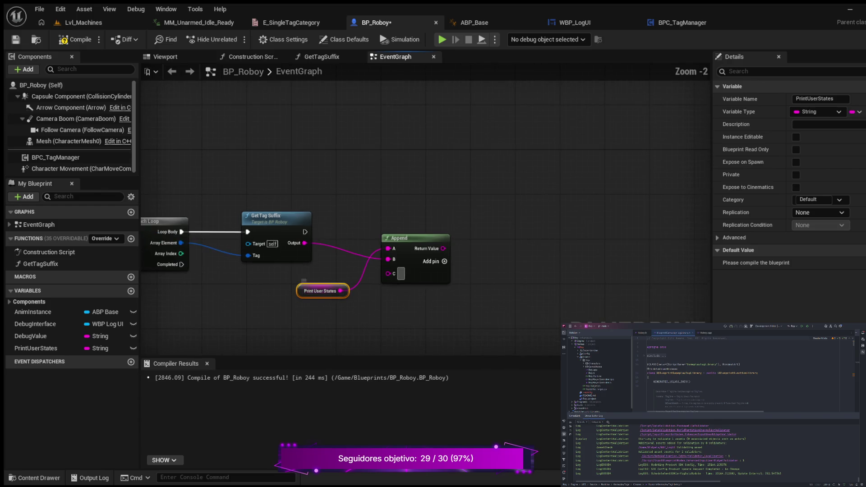
left_click_drag(488, 195, 513, 239)
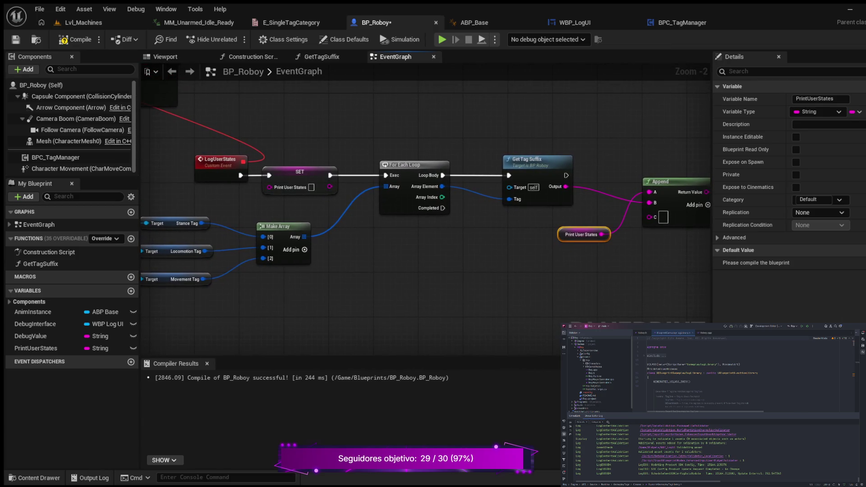
scroll(456, 242, "down", 4)
scroll(516, 262, "up", 3)
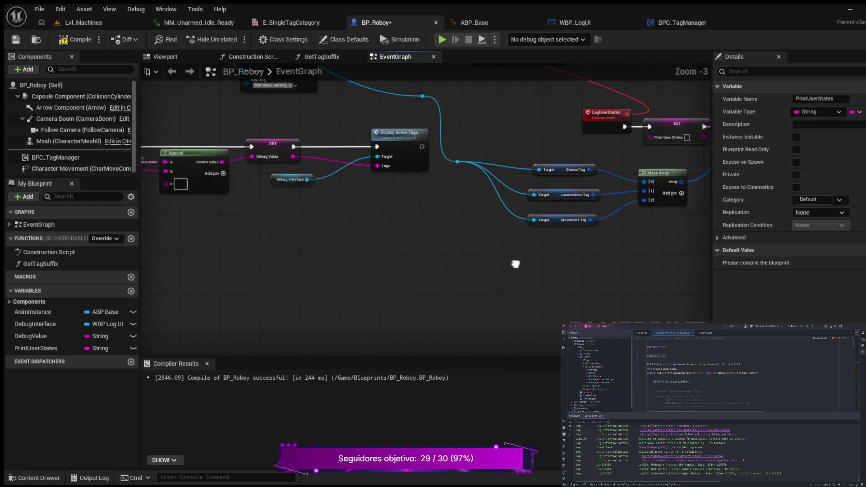
left_click_drag(257, 185, 374, 193)
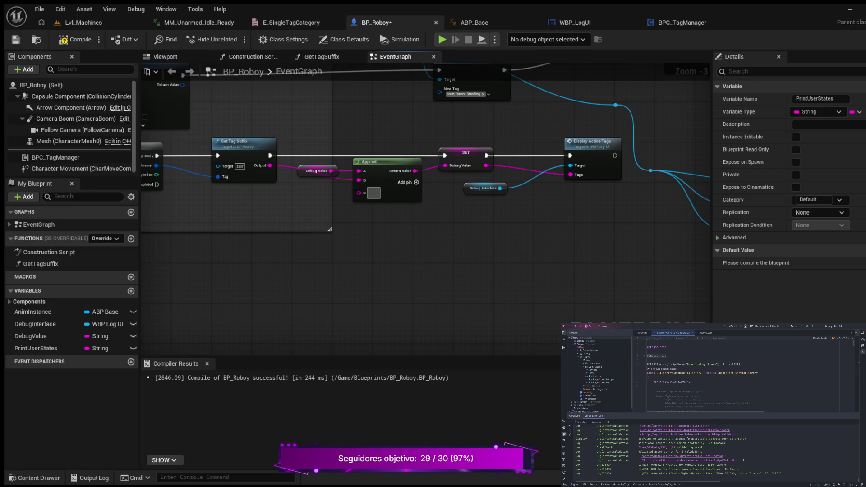
left_click(373, 193)
mouse_move(543, 257)
left_mouse_down()
mouse_move(311, 248)
mouse_move(77, 280)
left_mouse_up()
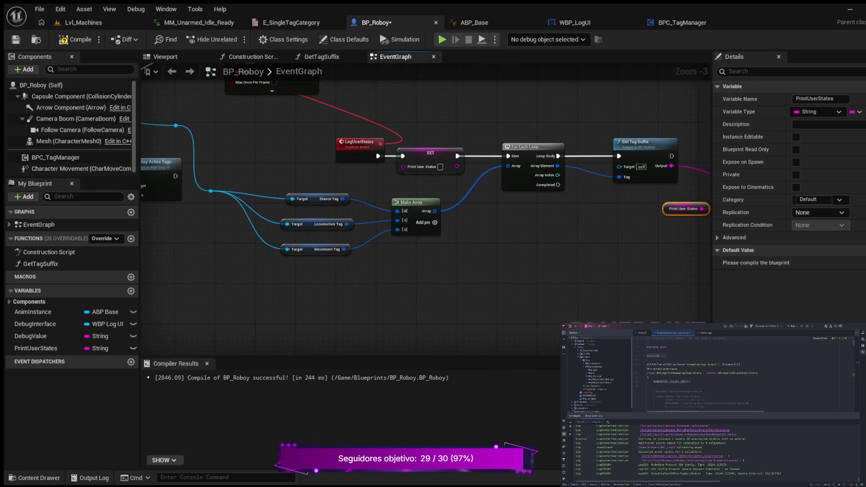
left_click_drag(433, 289, 174, 309)
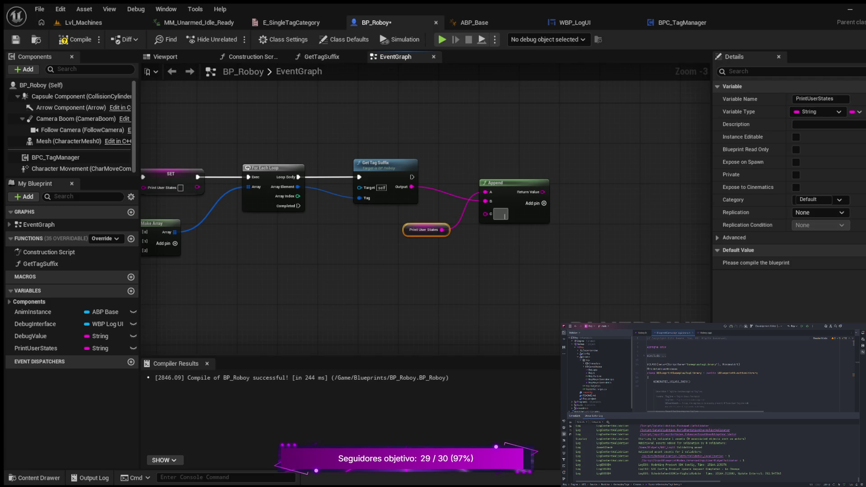
Compile BP_Roboy and select the PrintUserStates variable in My Blueprint
key("F7")
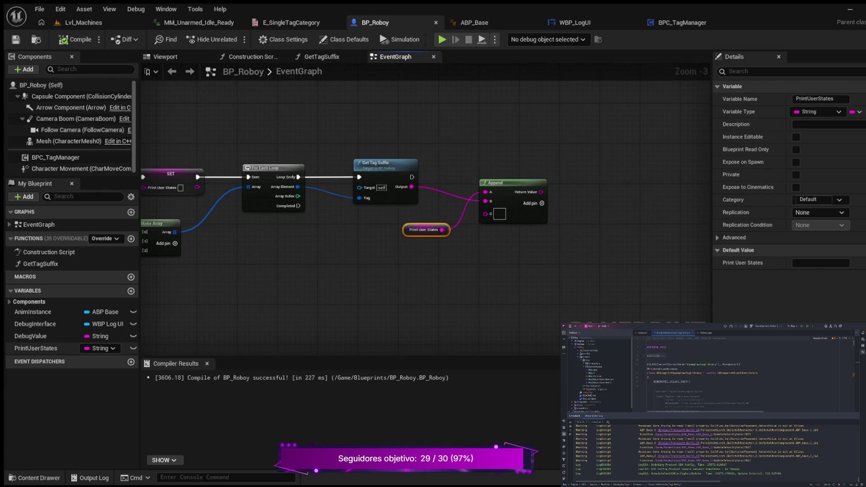
left_click(36, 349)
left_click_drag(37, 348, 618, 201)
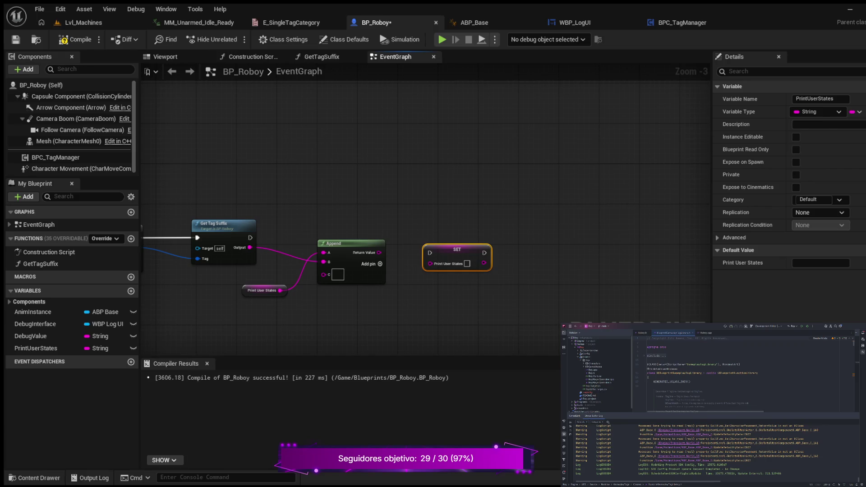
mouse_move(379, 253)
left_mouse_down()
mouse_move(431, 264)
mouse_move(445, 219)
left_mouse_up()
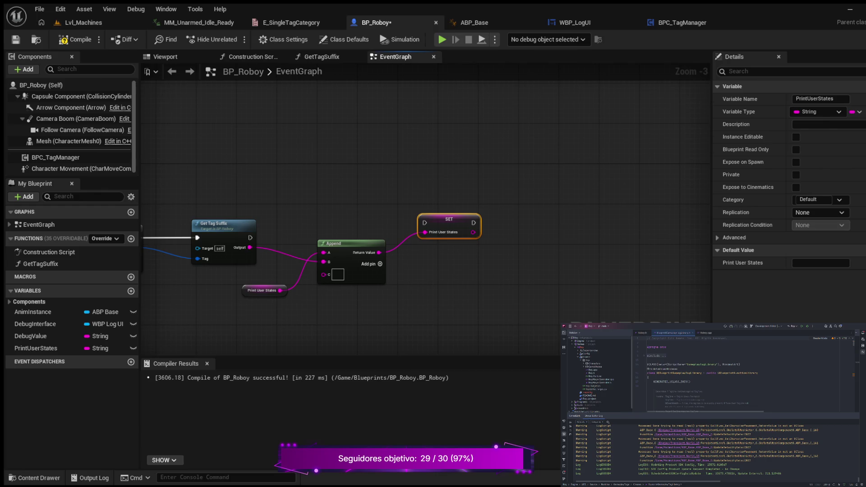
left_click_drag(250, 238, 424, 223)
left_click_drag(352, 243, 352, 258)
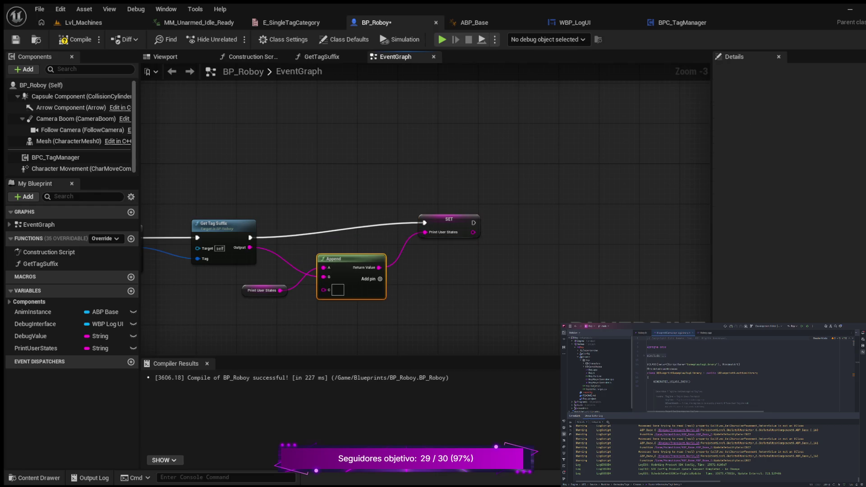
left_click_drag(446, 219, 441, 235)
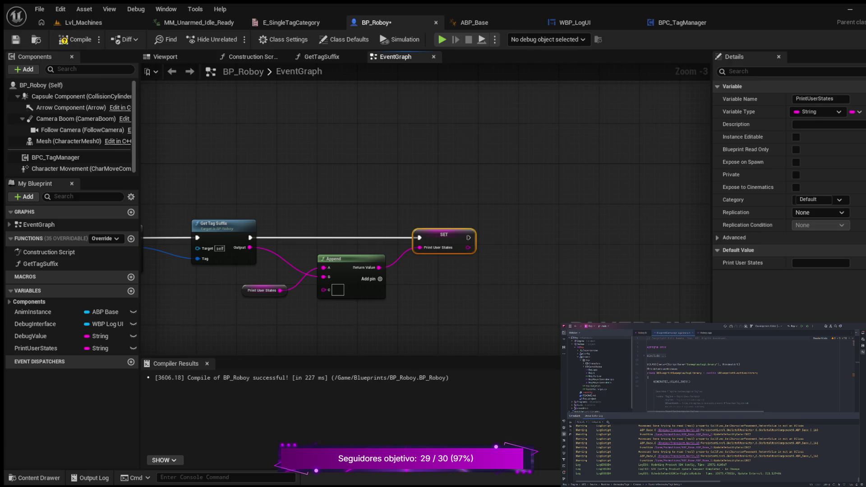
scroll(439, 300, "down", 2)
mouse_move(474, 294)
left_mouse_down()
mouse_move(448, 285)
mouse_move(433, 294)
mouse_move(440, 291)
left_mouse_up()
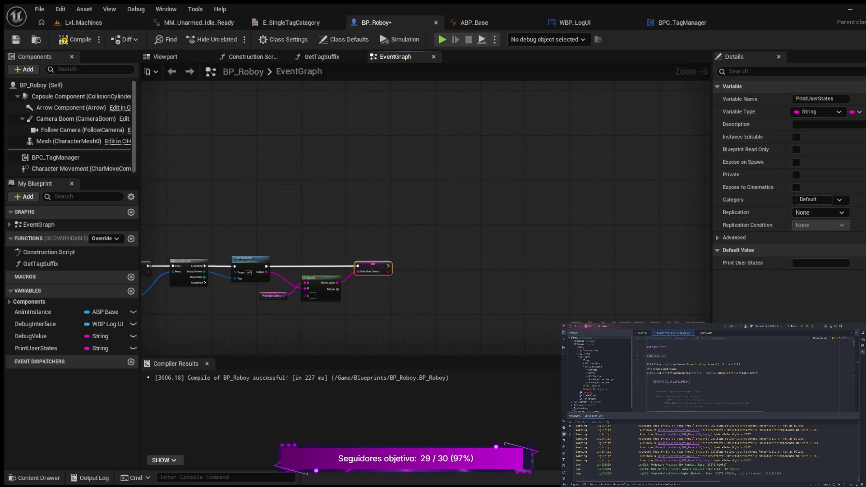
scroll(389, 300, "up", 3)
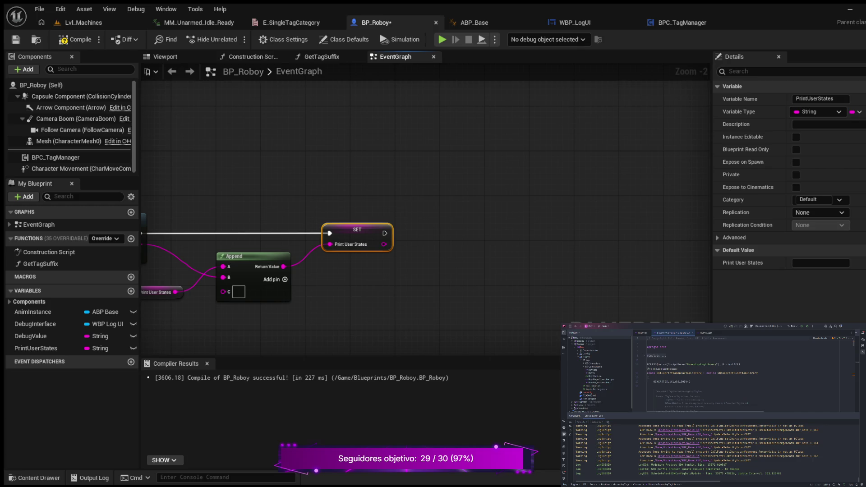
key("ctrl+v")
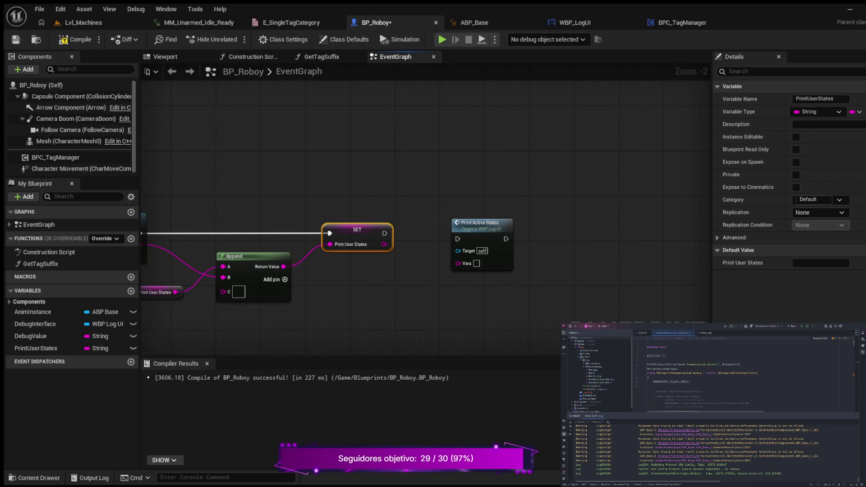
Run Print Active States after SET, passing the Print User States string into its Vars pin
mouse_move(352, 280)
left_mouse_down()
mouse_move(366, 294)
mouse_move(270, 306)
left_mouse_up()
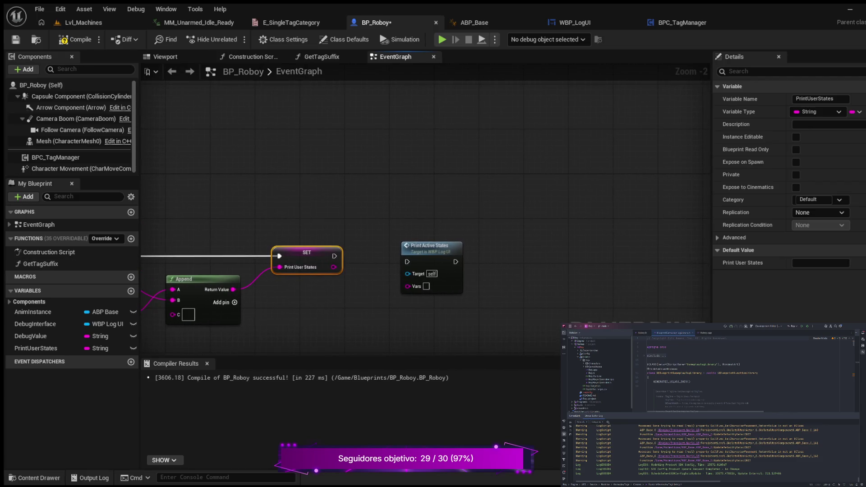
mouse_move(334, 256)
left_mouse_down()
mouse_move(413, 264)
mouse_move(407, 239)
left_mouse_up()
left_click_drag(333, 267, 396, 281)
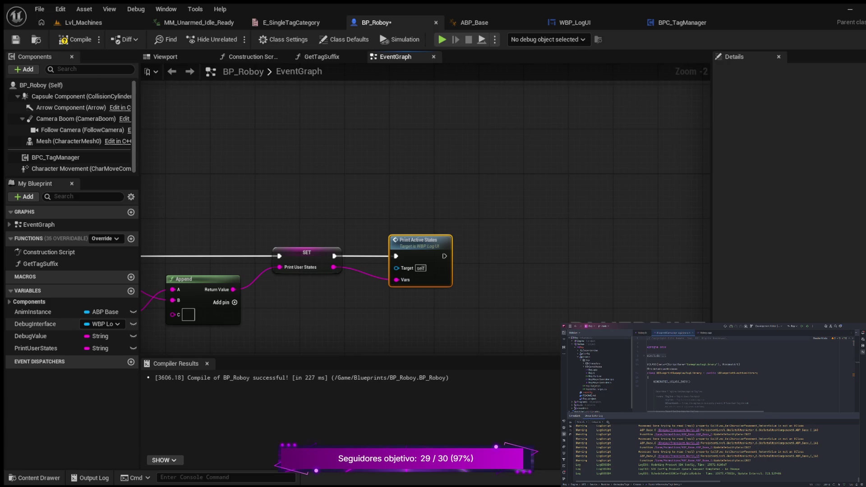
left_click(41, 324)
Drop a DebugInterface getter wired into Print Active States' Target pin
mouse_move(40, 324)
left_mouse_down()
mouse_move(306, 292)
mouse_move(396, 268)
left_mouse_up()
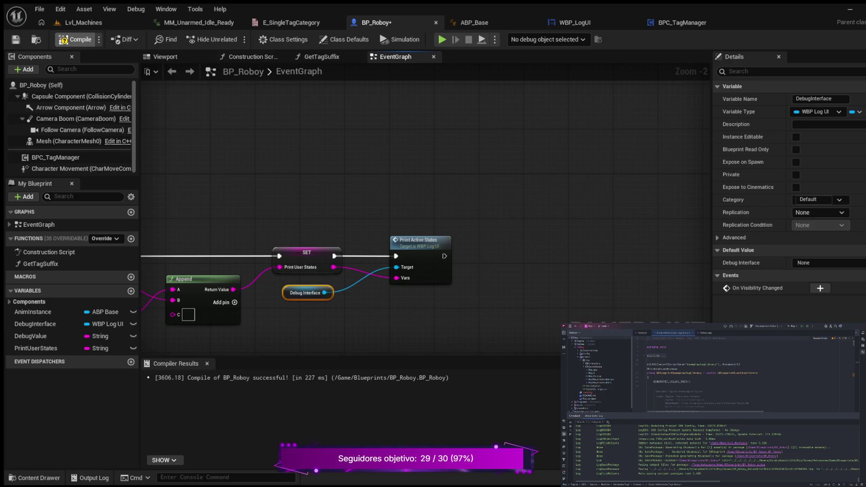
Compile the BP_Roboy blueprint
left_click(75, 40)
scroll(286, 185, "down", 3)
scroll(474, 129, "down", 5)
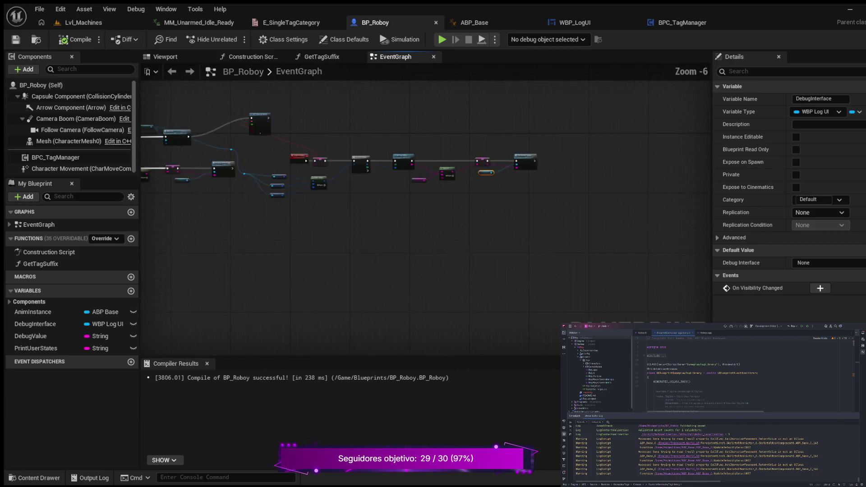
scroll(474, 172, "up", 8)
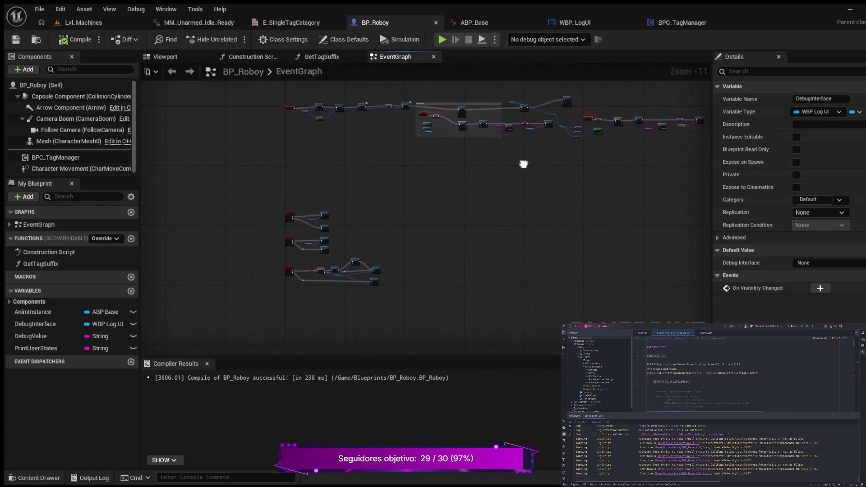
scroll(473, 172, "down", 3)
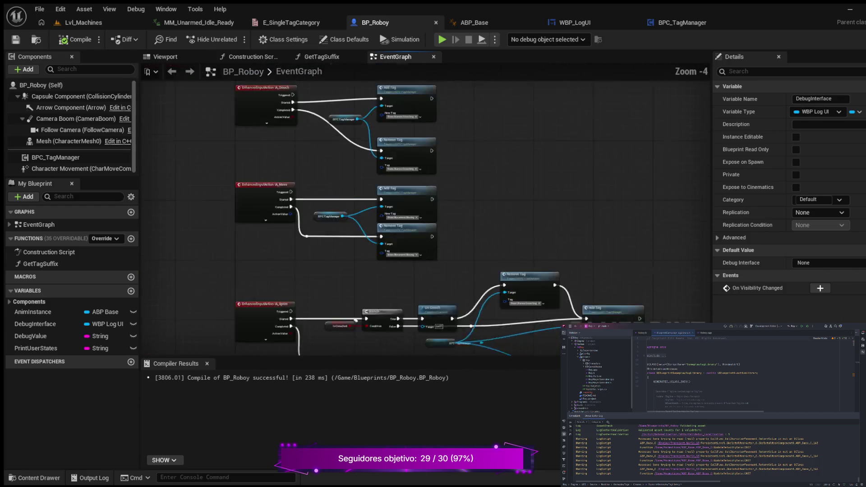
Pan over the EventGraph to review the sprint and move input tag logic
left_click_drag(519, 149, 457, 119)
scroll(457, 119, "up", 3)
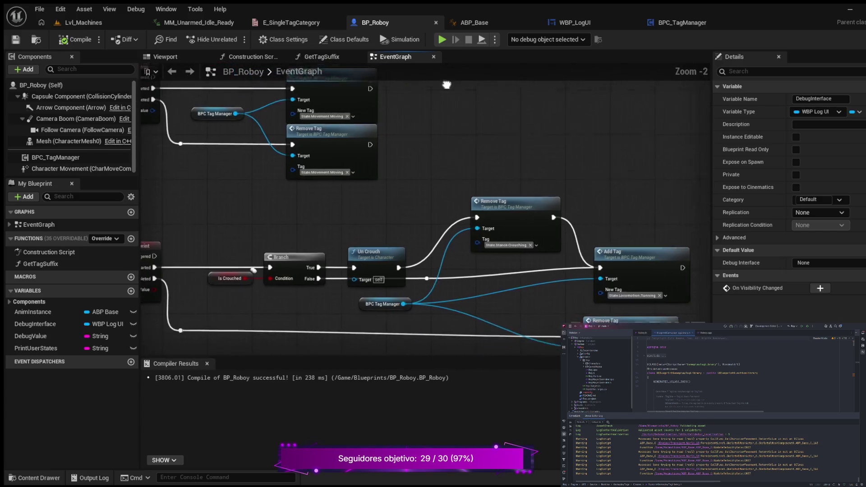
mouse_move(487, 64)
left_mouse_down()
mouse_move(536, 72)
mouse_move(412, 141)
mouse_move(615, 177)
mouse_move(580, 185)
left_mouse_up()
mouse_move(554, 141)
left_mouse_down()
mouse_move(631, 183)
mouse_move(523, 160)
mouse_move(505, 169)
mouse_move(492, 104)
mouse_move(406, 135)
mouse_move(310, 218)
mouse_move(228, 219)
left_mouse_up()
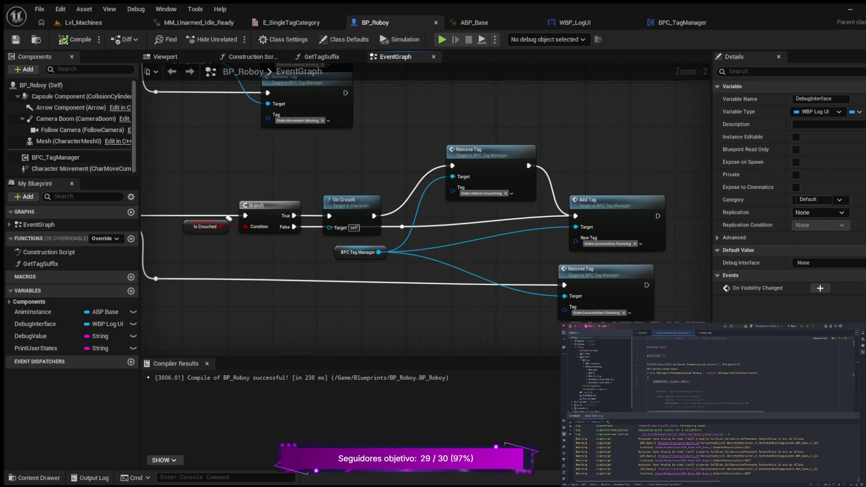
mouse_move(229, 219)
left_mouse_down()
mouse_move(218, 218)
mouse_move(315, 190)
mouse_move(448, 131)
left_mouse_up()
scroll(316, 189, "down", 1)
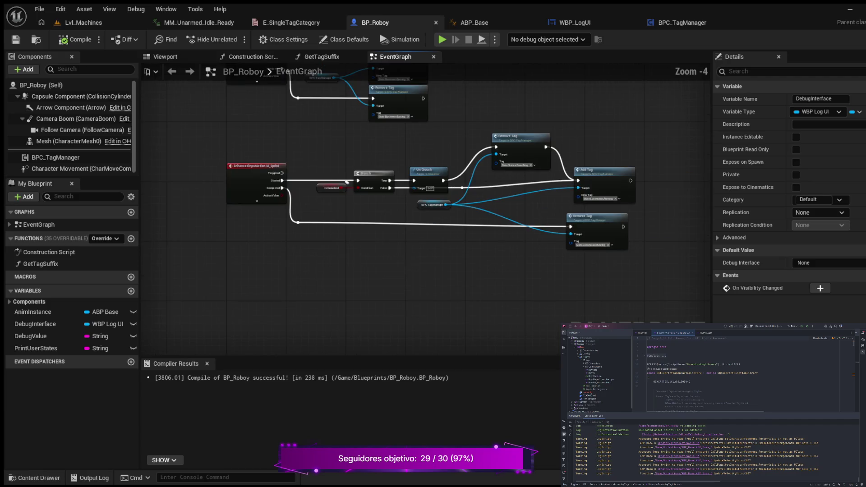
scroll(424, 207, "down", 1)
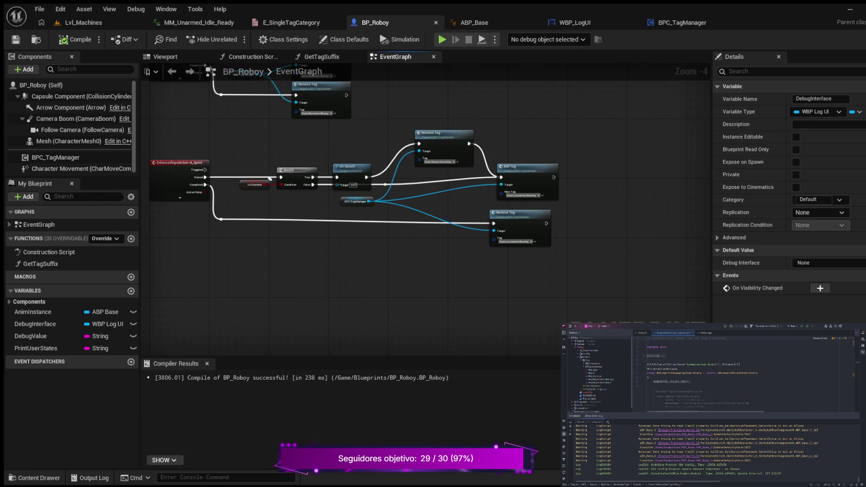
scroll(296, 266, "down", 2)
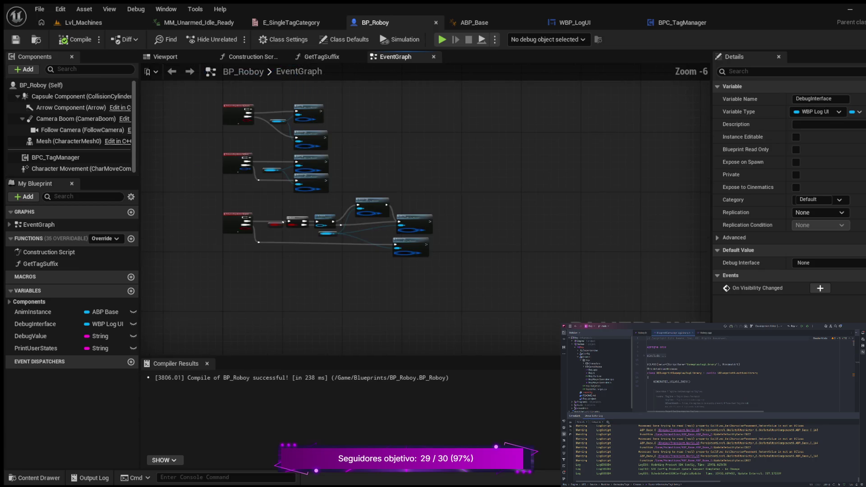
scroll(360, 143, "up", 4)
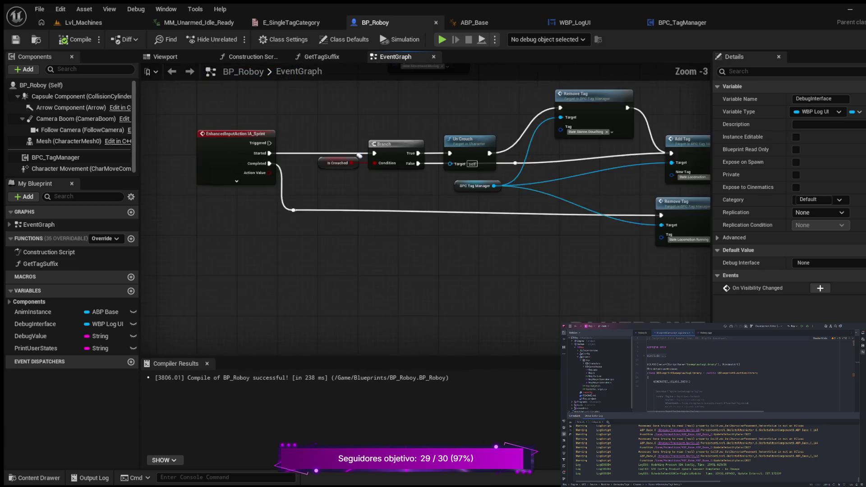
left_click_drag(360, 143, 310, 175)
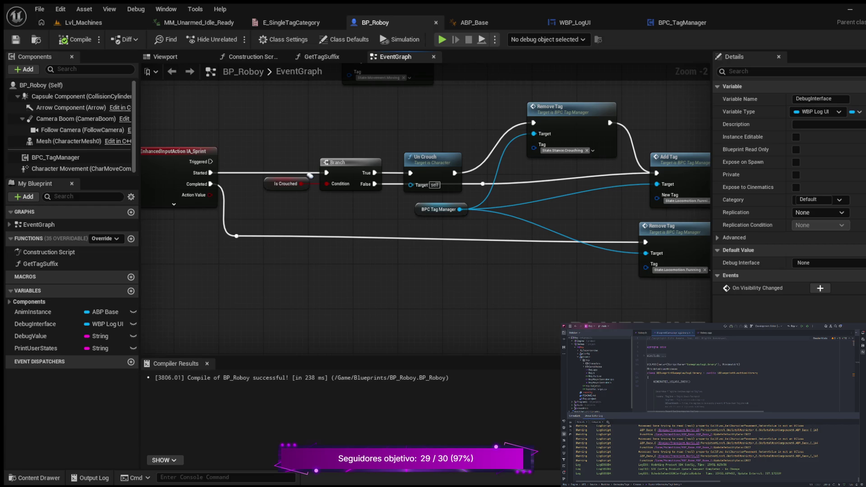
left_click(682, 22)
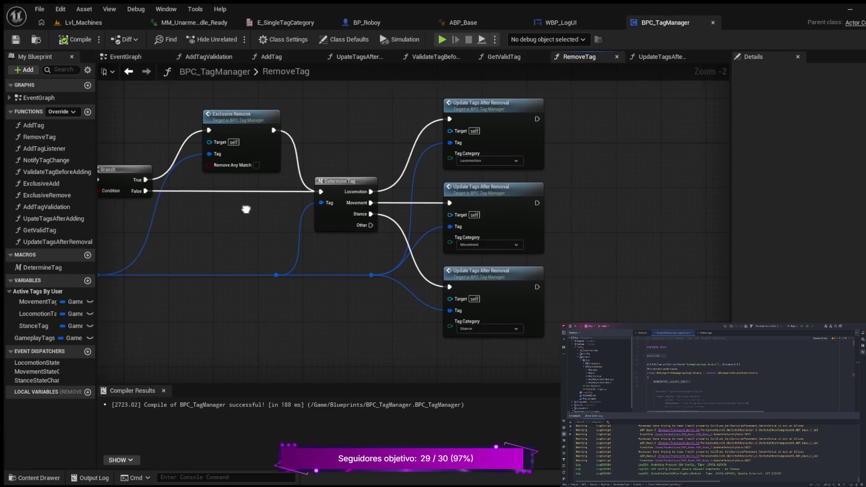
Open BPC_TagManager's AddTag function graph and select its entry node
left_click(271, 56)
mouse_move(340, 247)
left_mouse_down()
mouse_move(318, 251)
mouse_move(348, 285)
left_mouse_up()
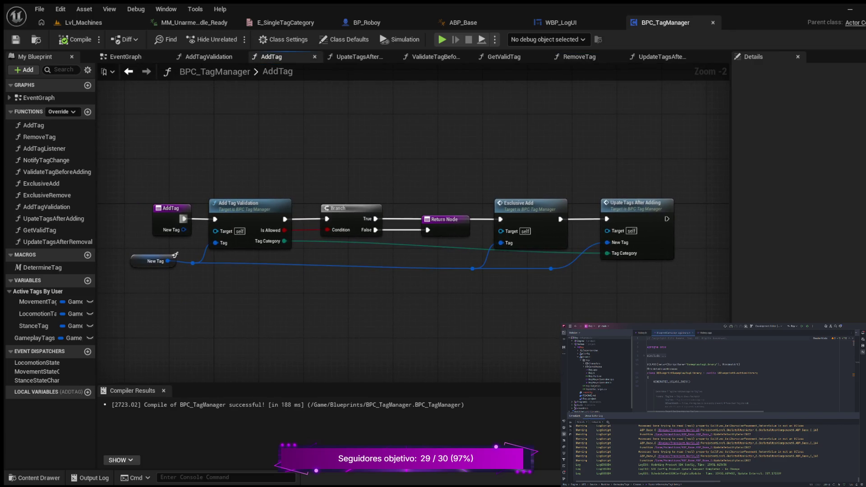
left_click(159, 201)
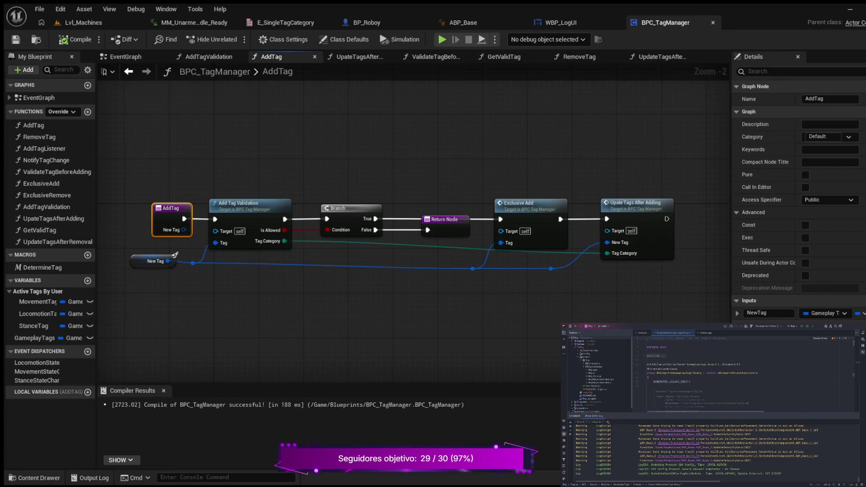
Add a boolean output named Is Added to AddTag's Return Node
key("ctrl+z")
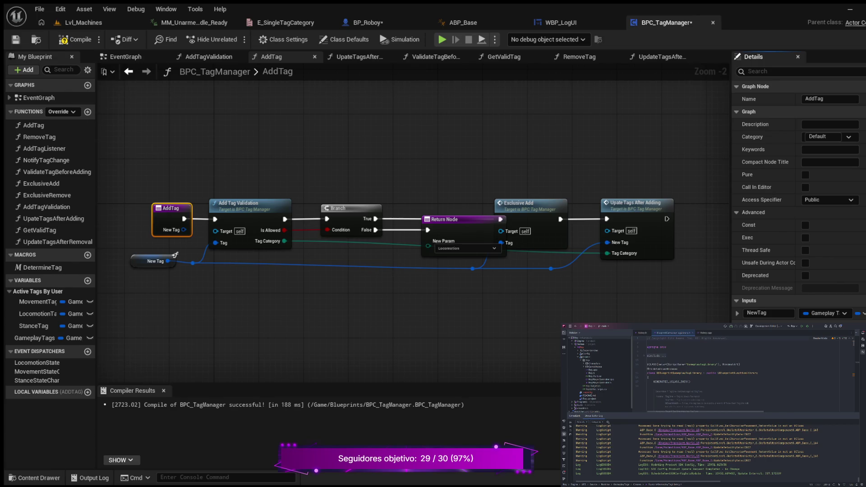
key("ctrl+z")
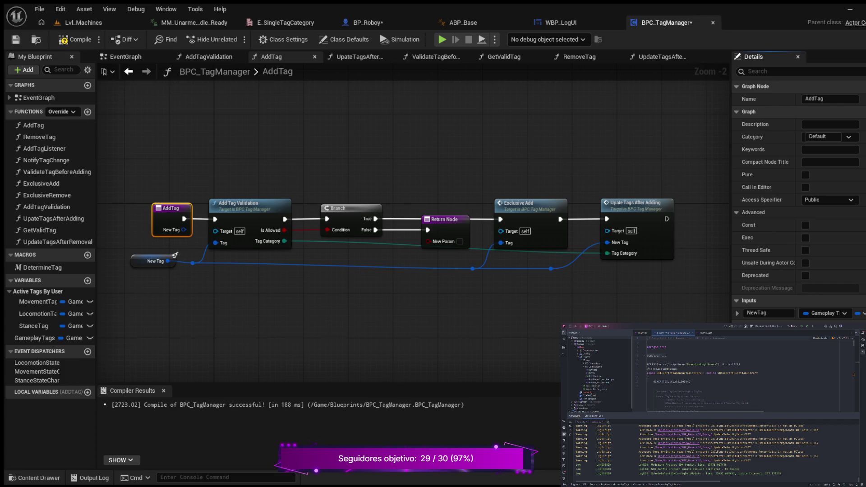
key("Return")
End the Upate Tags After Adding path with a Return Node returning Is Added checked
mouse_move(451, 279)
left_mouse_down()
mouse_move(315, 280)
mouse_move(238, 308)
left_mouse_up()
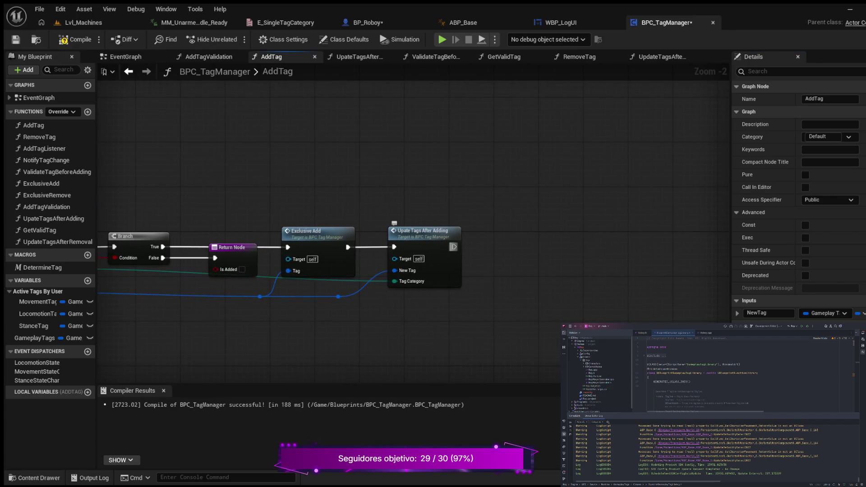
left_click_drag(453, 247, 522, 274)
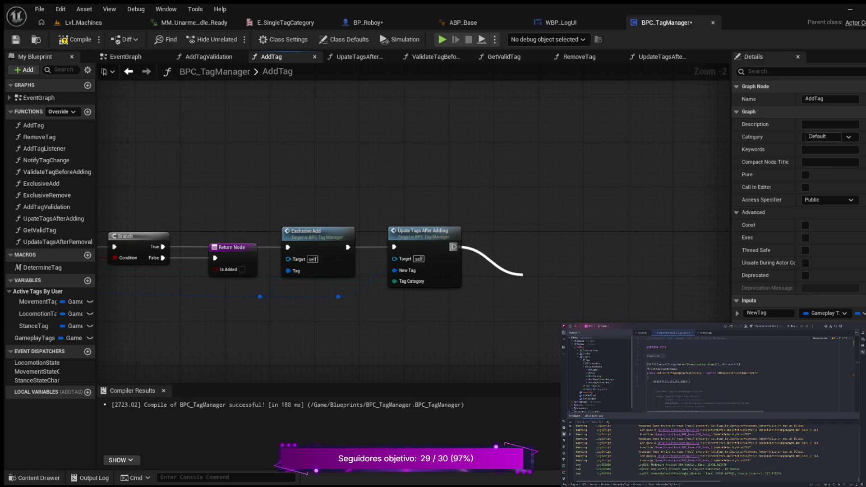
key("Return")
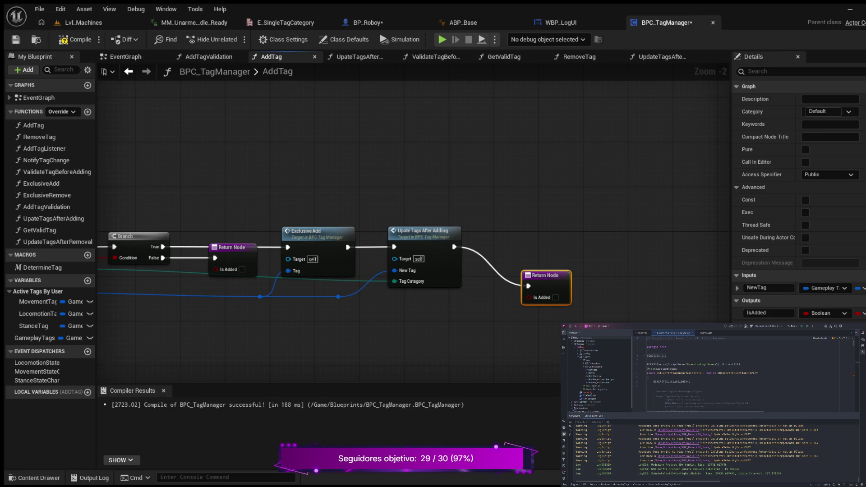
left_click_drag(545, 275, 512, 236)
left_click(522, 258)
left_click_drag(419, 322, 596, 309)
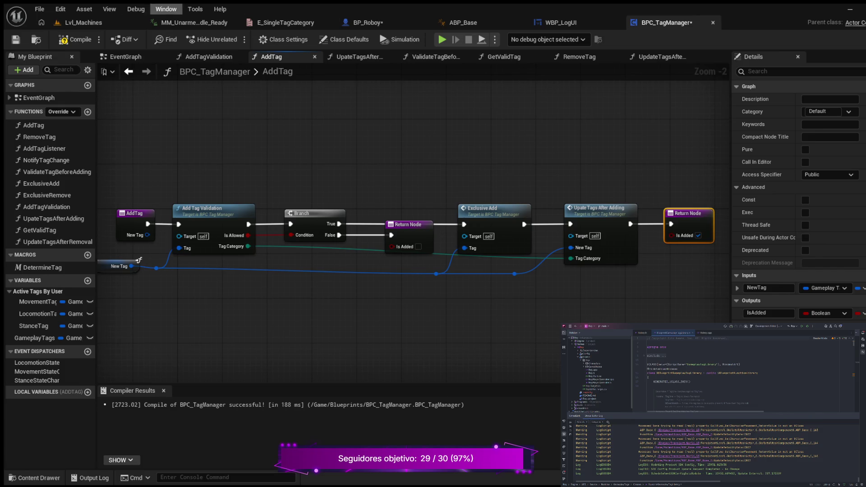
Compile and save BPC_TagManager, then return to BP_Roboy
left_click(75, 40)
left_click(15, 39)
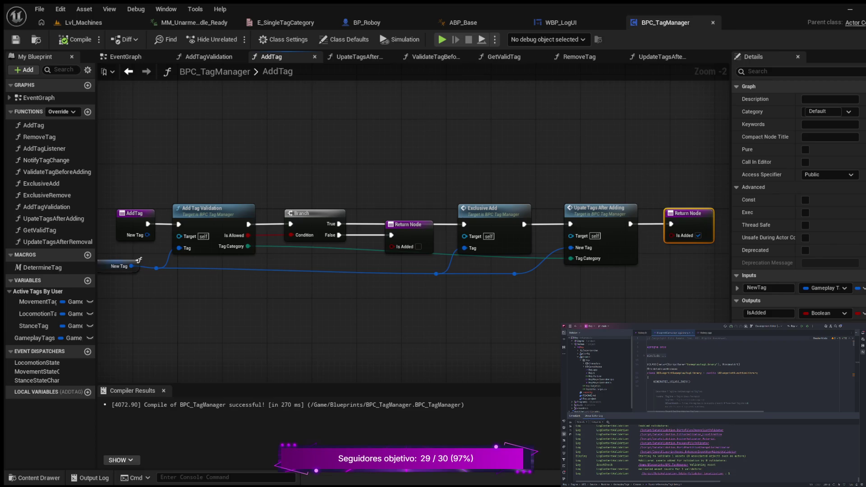
scroll(285, 154, "down", 1)
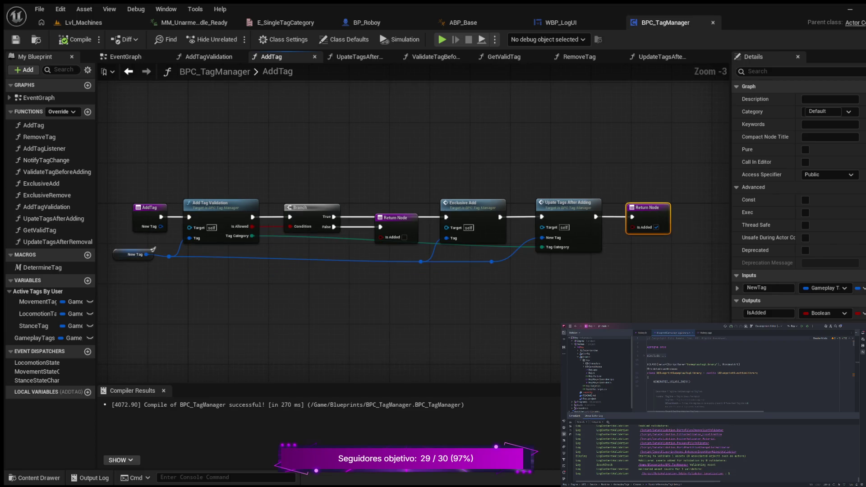
left_click(367, 23)
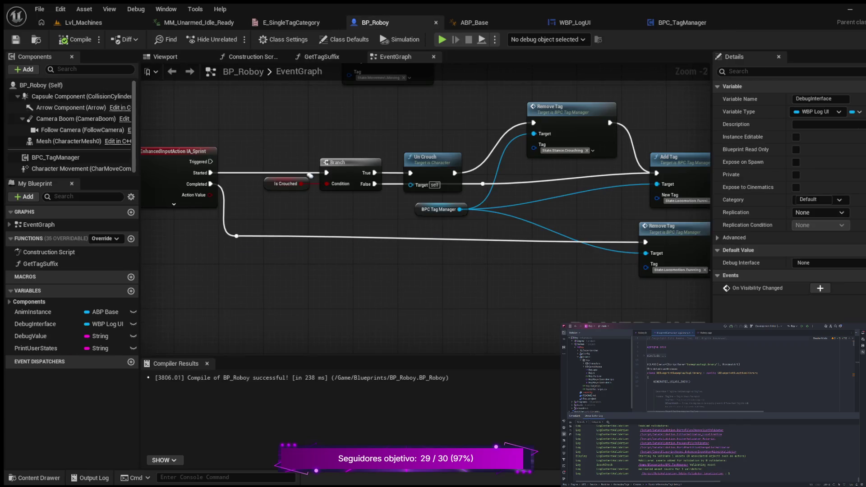
left_click_drag(496, 293, 518, 291)
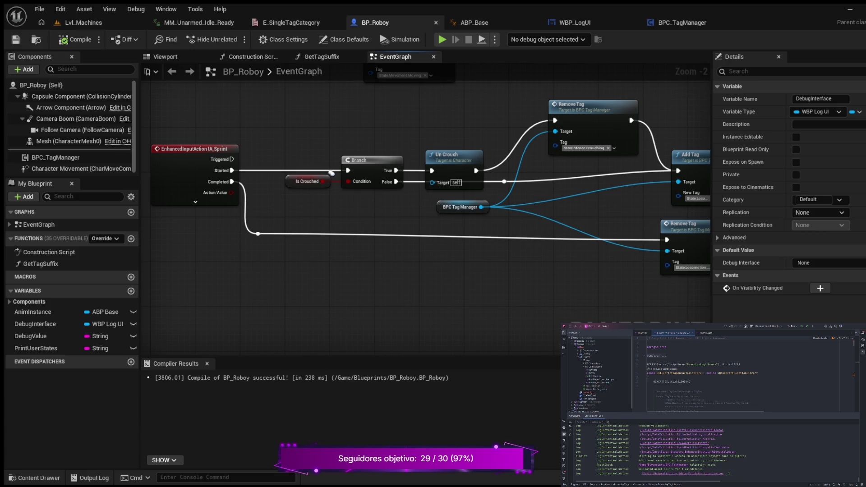
mouse_move(437, 257)
left_mouse_down()
mouse_move(410, 274)
mouse_move(294, 291)
left_mouse_up()
mouse_move(186, 206)
left_mouse_down()
mouse_move(210, 207)
mouse_move(242, 230)
left_mouse_up()
scroll(210, 208, "down", 2)
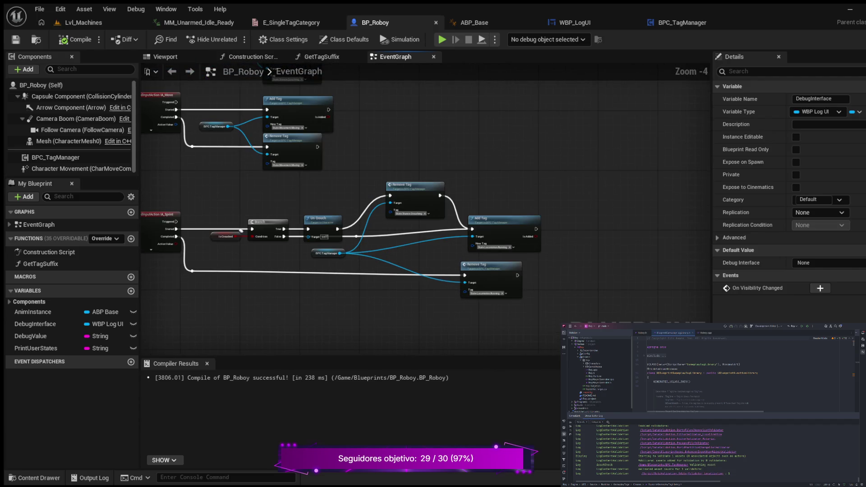
scroll(241, 230, "up", 2)
scroll(201, 267, "up", 1)
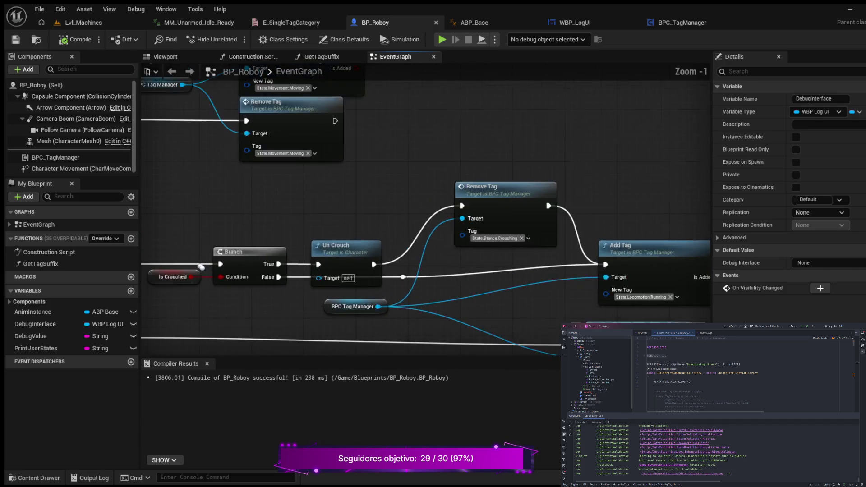
scroll(201, 267, "up", 1)
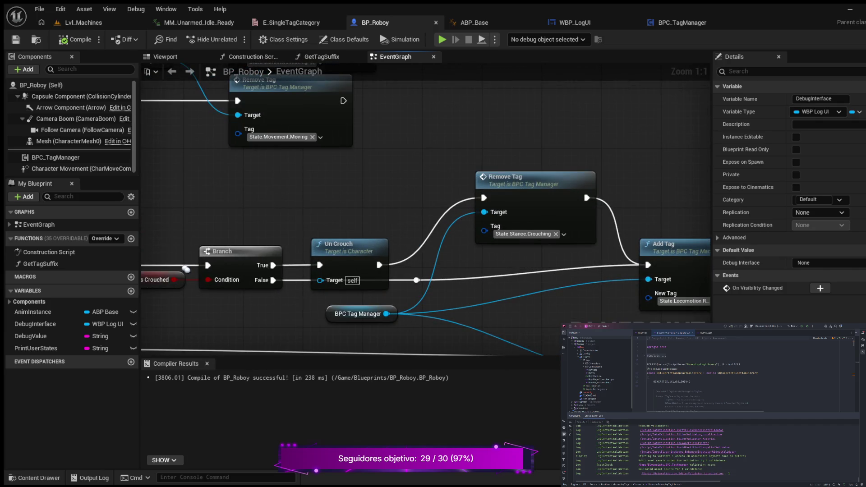
mouse_move(186, 269)
left_mouse_down()
mouse_move(136, 182)
mouse_move(127, 221)
left_mouse_up()
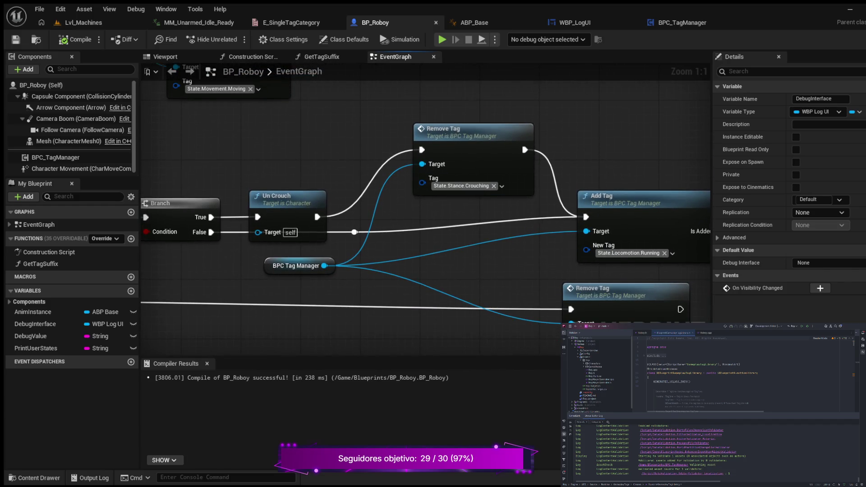
left_click(420, 127)
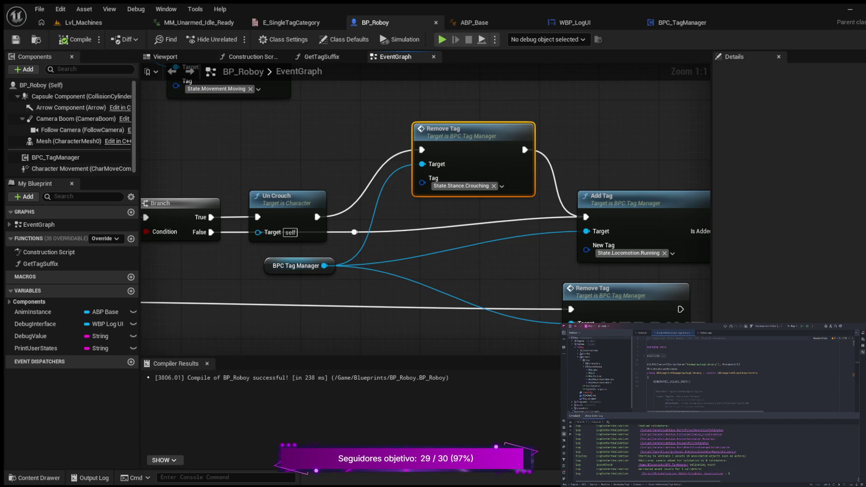
Delete the crouching Remove Tag, Is Crouched and Branch nodes, and unhook Add Tag's exec input
key("Delete")
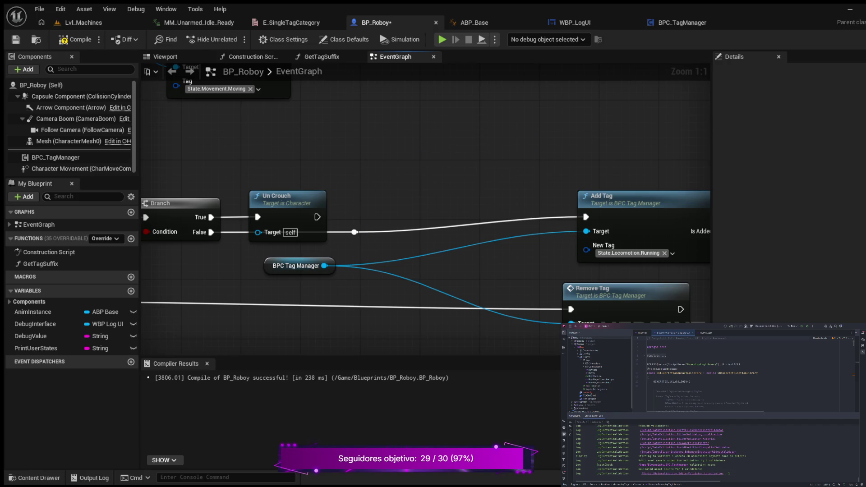
left_click_drag(315, 226, 521, 160)
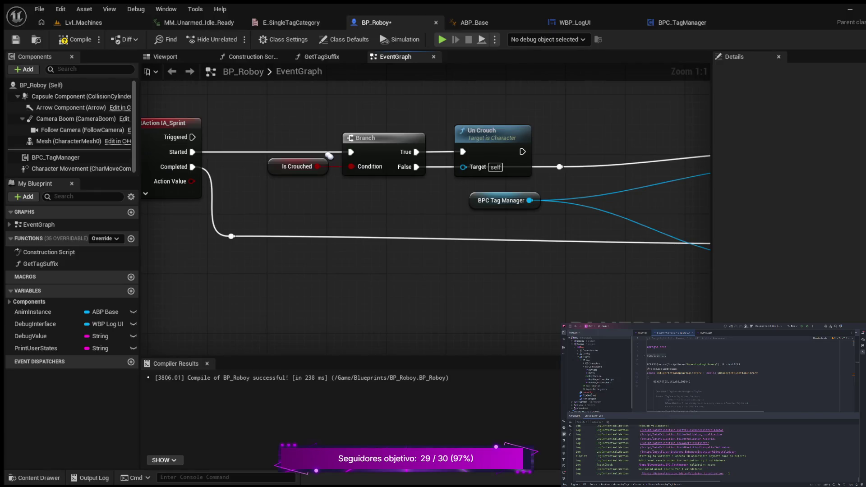
mouse_move(403, 202)
left_mouse_down()
mouse_move(277, 209)
mouse_move(300, 219)
mouse_move(205, 217)
mouse_move(293, 224)
mouse_move(118, 225)
mouse_move(366, 229)
left_mouse_up()
left_click_drag(243, 138, 369, 206)
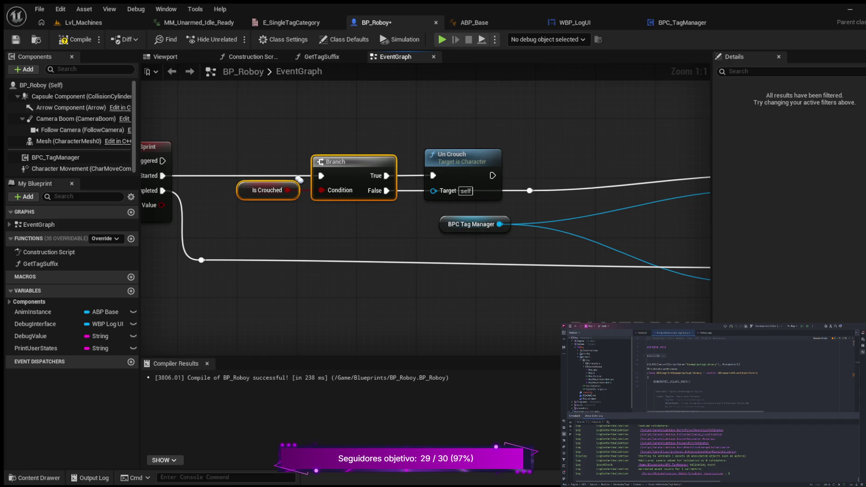
key("Delete")
left_click_drag(377, 211, 180, 193)
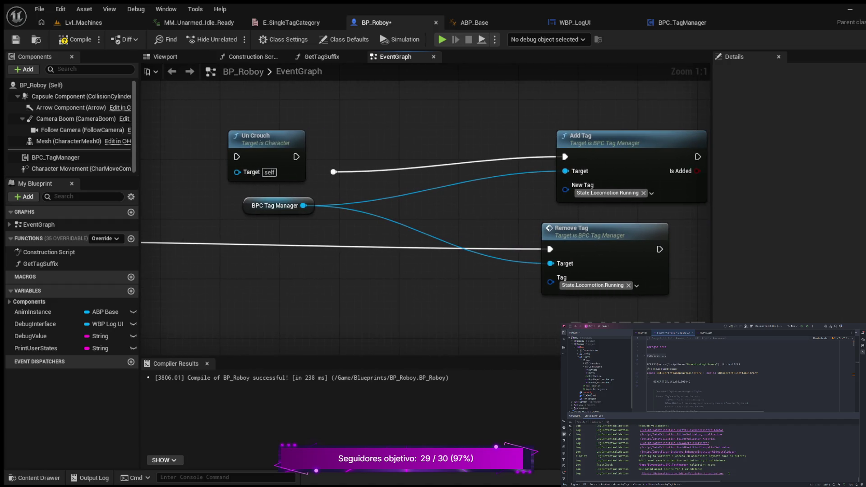
left_click_drag(334, 172, 333, 170)
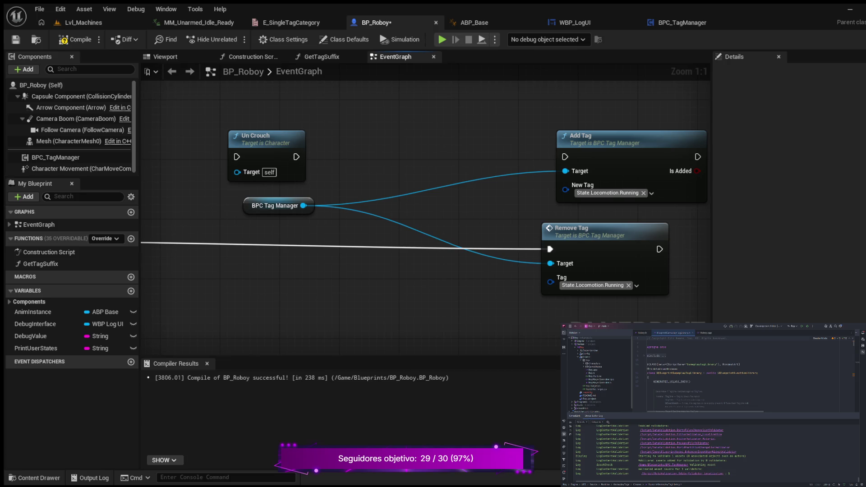
Move Un Crouch off to the right and delete the reroute knot with the Completed wire
scroll(381, 156, "down", 4)
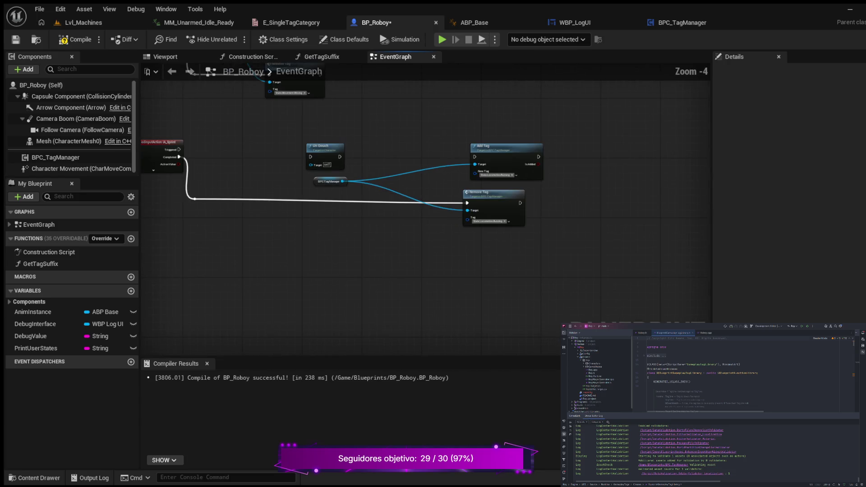
mouse_move(323, 147)
left_mouse_down()
mouse_move(449, 119)
mouse_move(637, 138)
mouse_move(650, 157)
left_mouse_up()
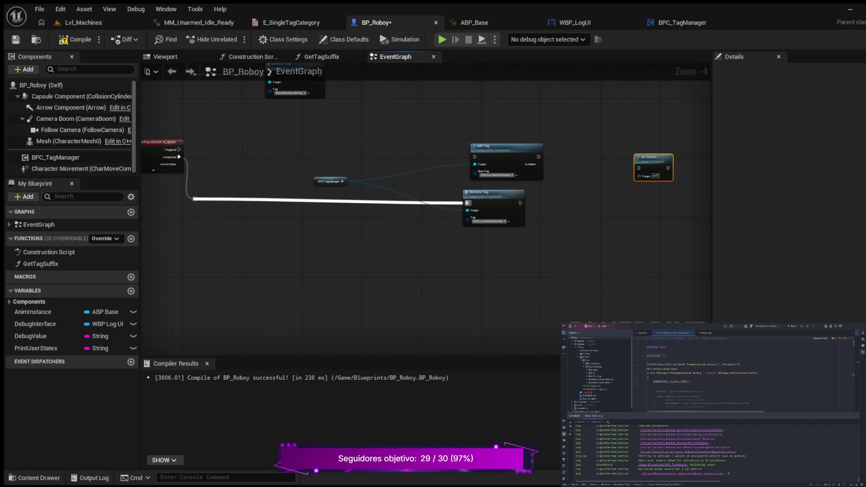
left_click(194, 199)
left_click_drag(194, 199, 235, 199)
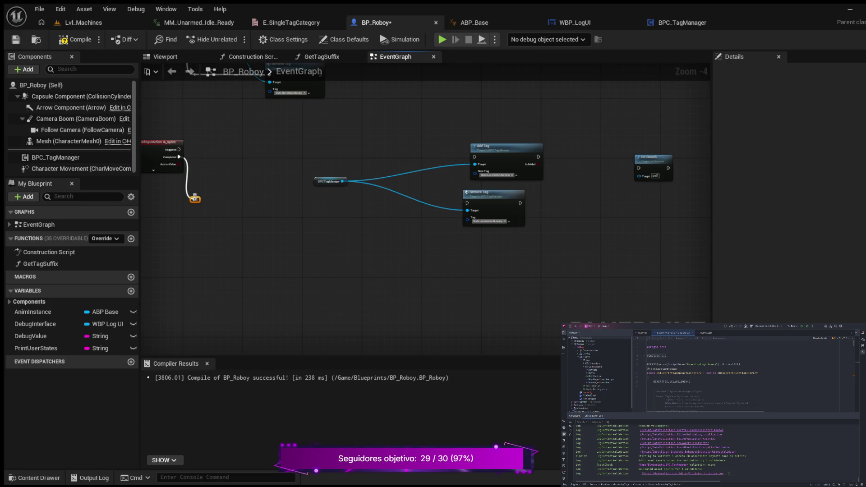
left_click(194, 199)
key("Delete")
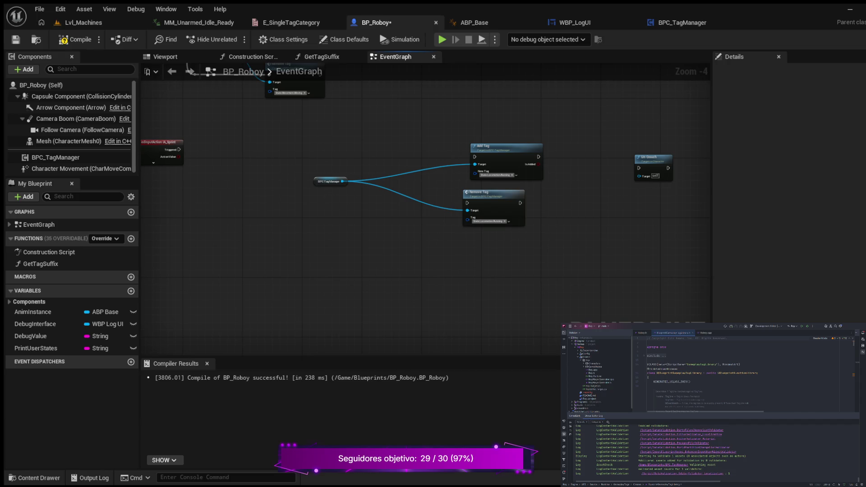
Regroup the BPC_TagManager, Add Tag and Remove Tag nodes up and to the left
left_click_drag(330, 182, 382, 177)
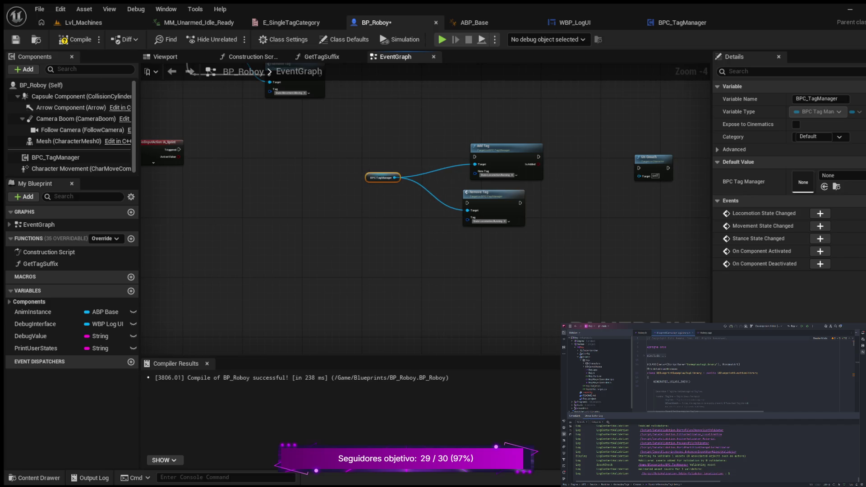
left_click_drag(363, 131, 580, 244)
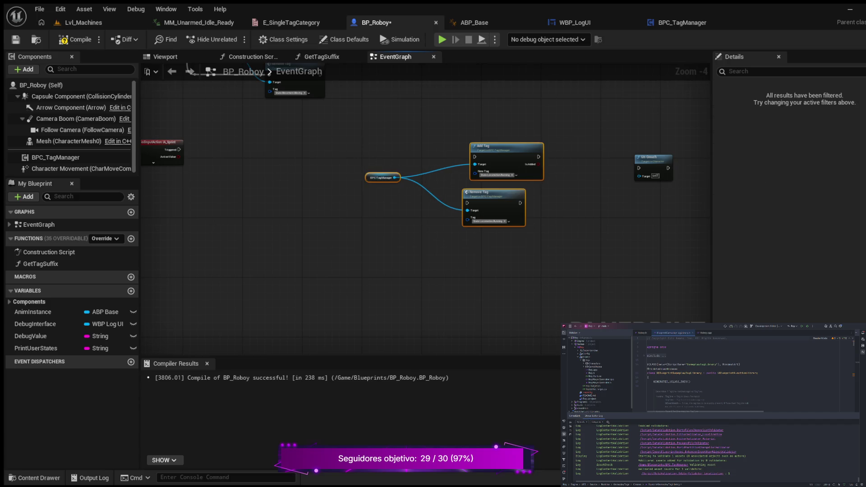
key("Escape")
left_click_drag(490, 146, 482, 146)
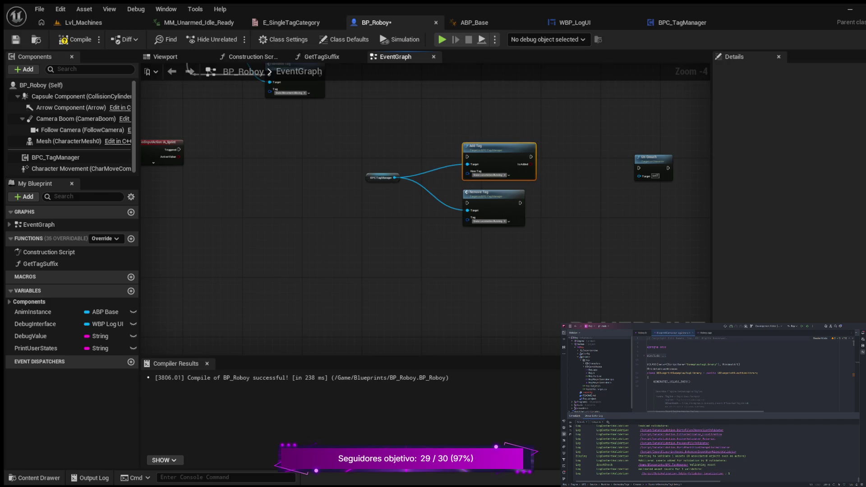
left_click_drag(348, 144, 580, 212)
left_click_drag(496, 146, 391, 124)
mouse_move(279, 226)
left_mouse_down()
mouse_move(271, 223)
mouse_move(334, 280)
mouse_move(236, 269)
left_mouse_up()
Move the Un Crouch node back closer to the tag nodes
left_click(614, 202)
left_click_drag(615, 202, 436, 198)
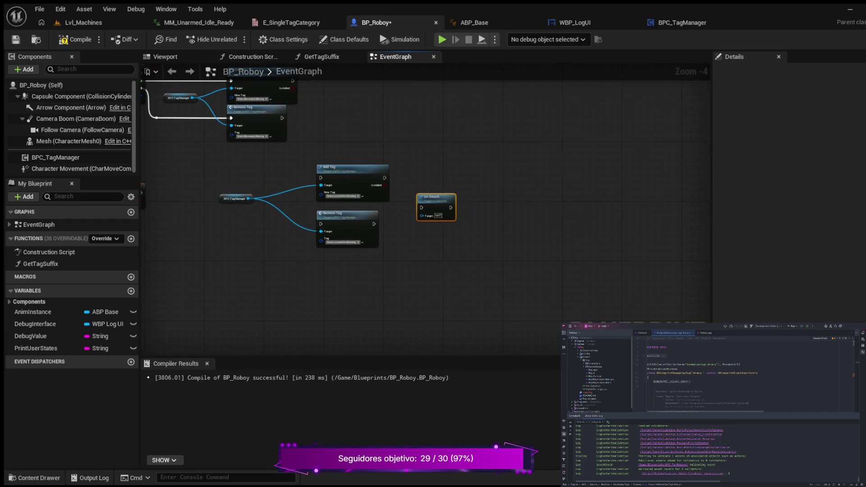
mouse_move(350, 286)
left_mouse_down()
mouse_move(514, 306)
mouse_move(472, 295)
left_mouse_up()
scroll(357, 280, "up", 1)
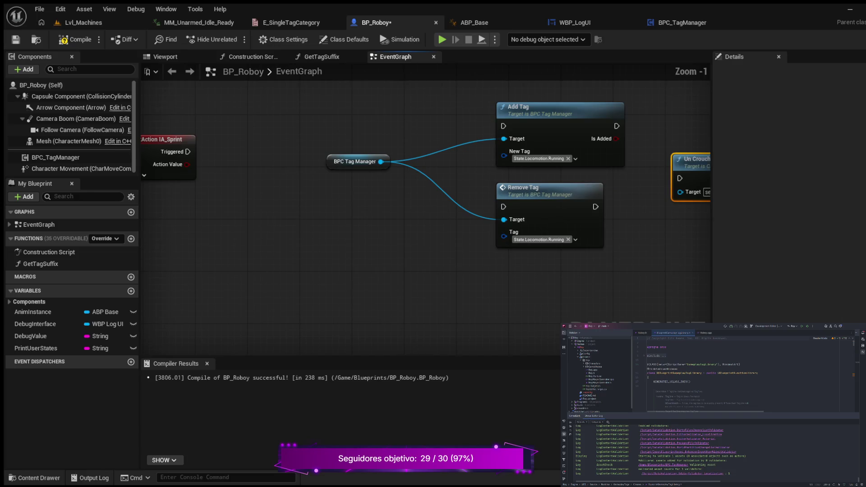
Expand the IA_Sprint event node to show all its output pins
mouse_move(326, 157)
left_mouse_down()
mouse_move(530, 258)
mouse_move(458, 240)
left_mouse_up()
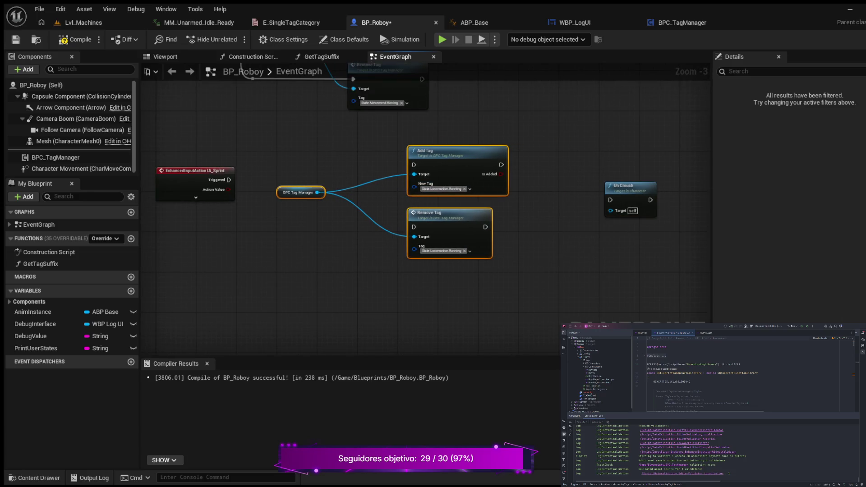
left_click_drag(281, 240, 334, 296)
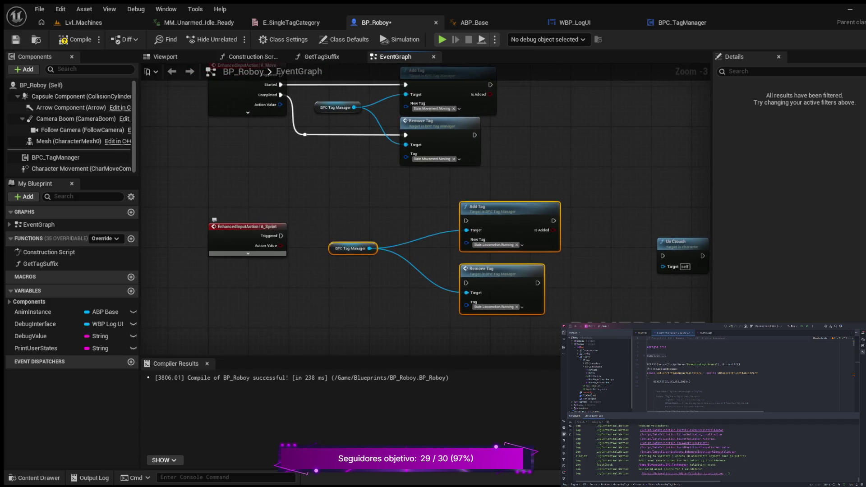
left_click(248, 253)
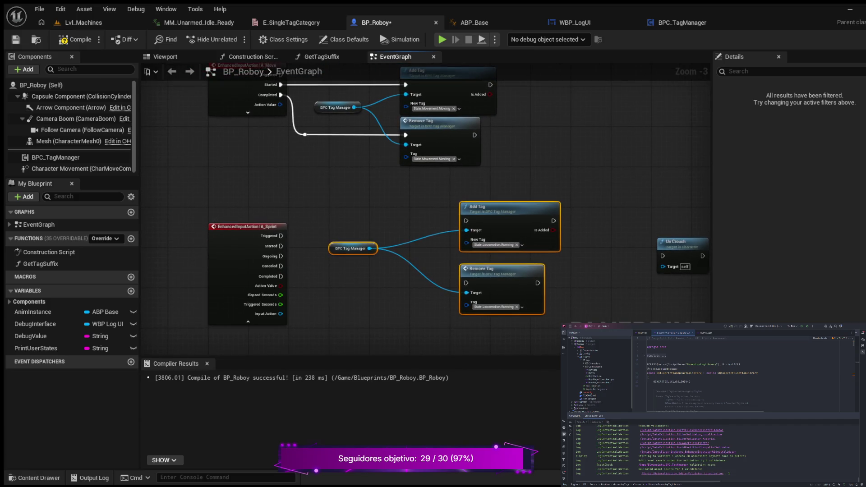
Wire IA_Sprint's Started to Add Tag and its Completed to Remove Tag
scroll(341, 290, "up", 3)
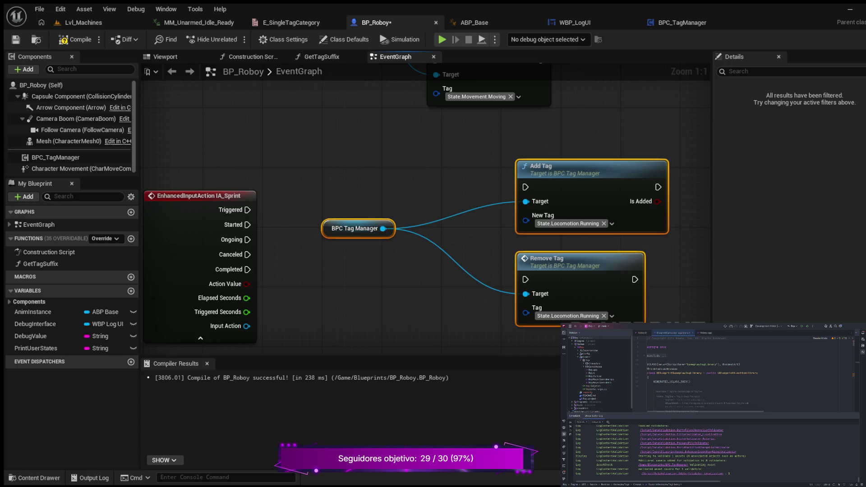
mouse_move(355, 228)
left_mouse_down()
mouse_move(344, 256)
mouse_move(325, 266)
mouse_move(325, 258)
left_mouse_up()
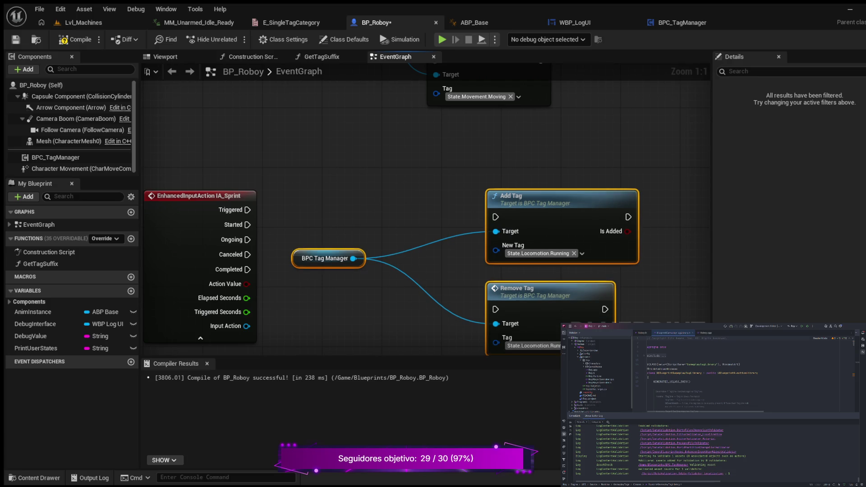
left_click_drag(247, 224, 496, 217)
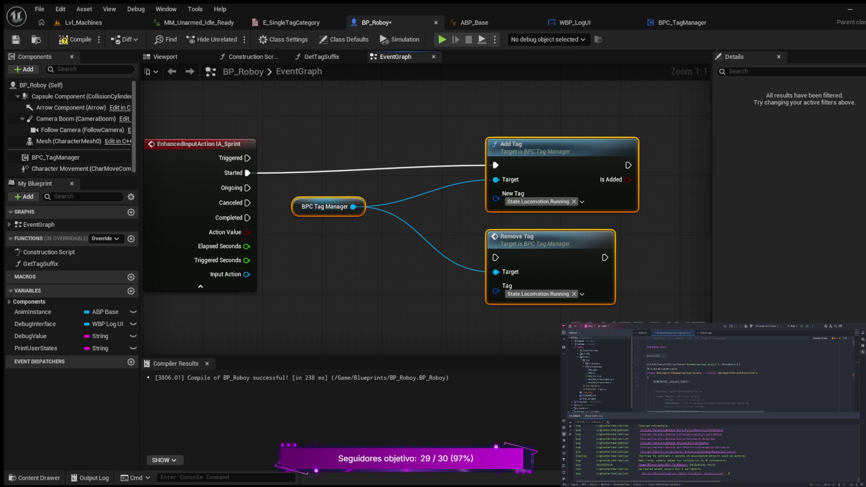
mouse_move(247, 218)
left_mouse_down()
mouse_move(397, 270)
mouse_move(495, 258)
left_mouse_up()
Shift the BPC Tag Manager, Add Tag and Remove Tag nodes left beside IA_Sprint and Un Crouch
left_click_drag(301, 194, 413, 204)
left_click(339, 204)
mouse_move(607, 126)
left_mouse_down()
mouse_move(638, 212)
mouse_move(638, 243)
left_mouse_up()
left_click_drag(425, 87, 648, 329)
mouse_move(532, 133)
left_mouse_down()
mouse_move(458, 134)
mouse_move(460, 145)
mouse_move(448, 144)
left_mouse_up()
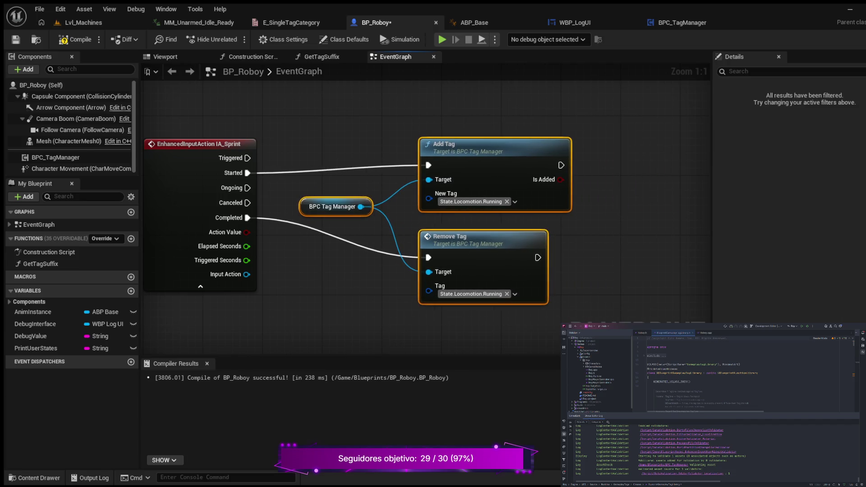
left_click_drag(645, 203, 560, 204)
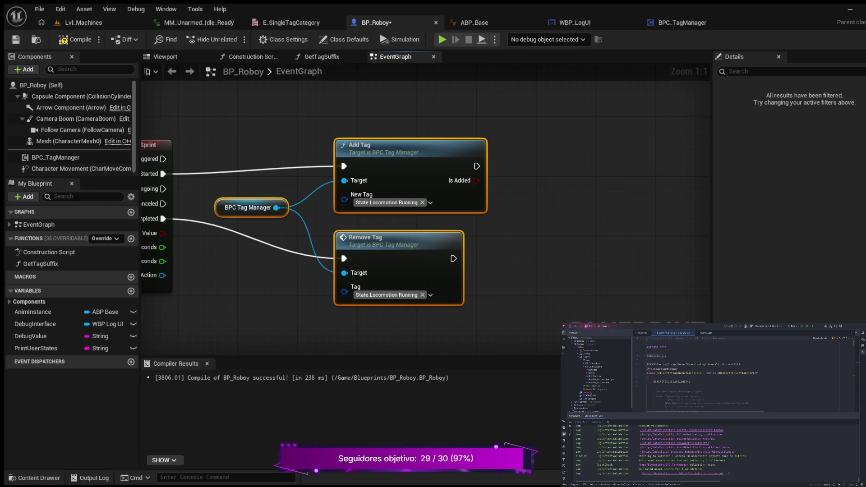
mouse_move(289, 293)
left_mouse_down()
mouse_move(191, 310)
mouse_move(219, 305)
left_mouse_up()
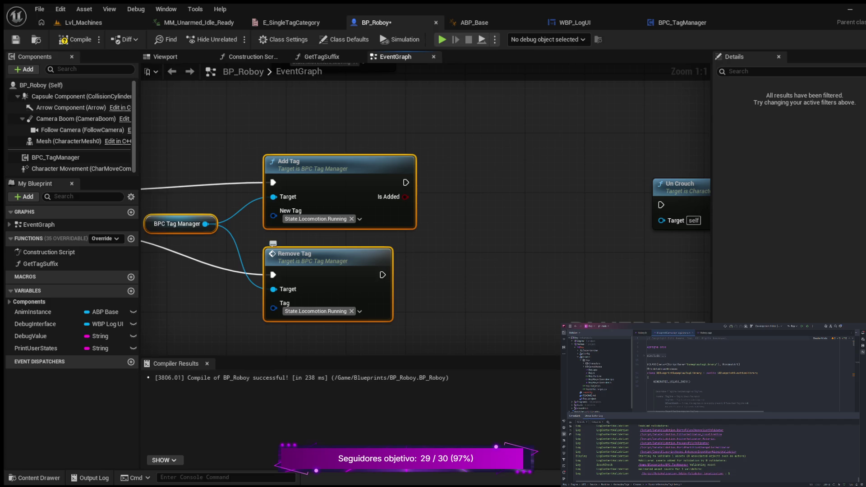
mouse_move(197, 307)
left_mouse_down()
mouse_move(332, 295)
mouse_move(195, 319)
left_mouse_up()
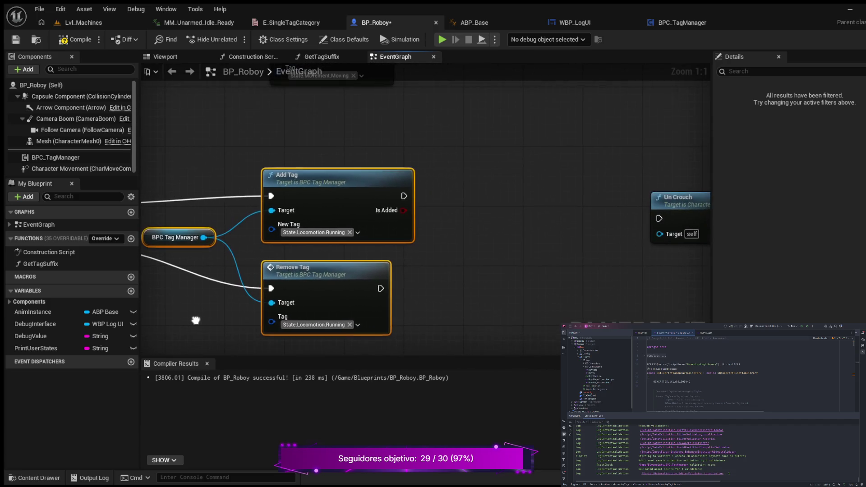
left_click_drag(484, 240, 445, 271)
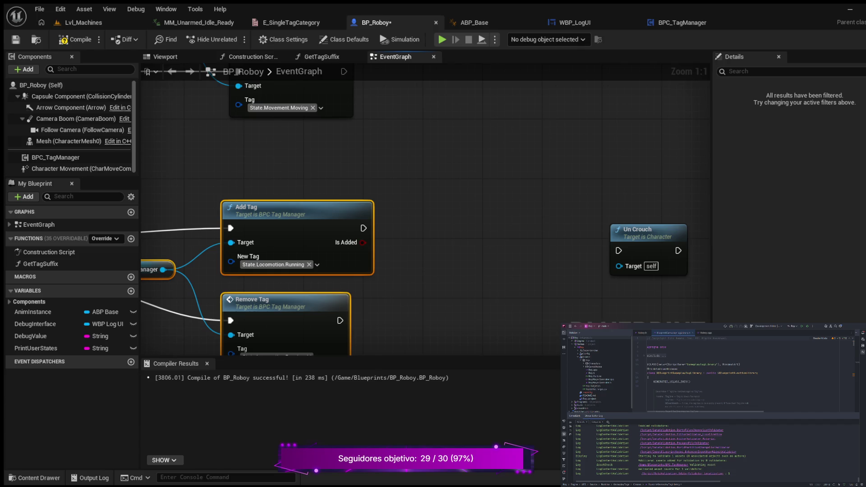
Add an Is Crouched getter and an AND node, wiring Add Tag's Is Added into the AND
key("ctrl+v")
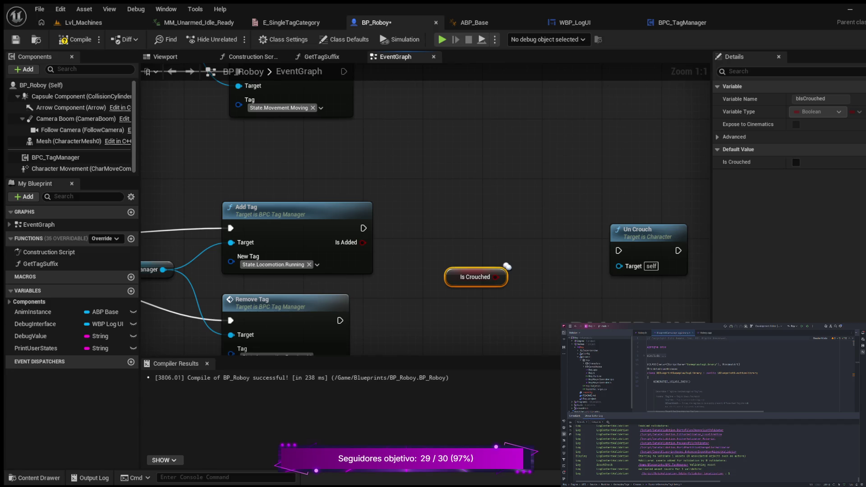
left_click_drag(507, 266, 456, 288)
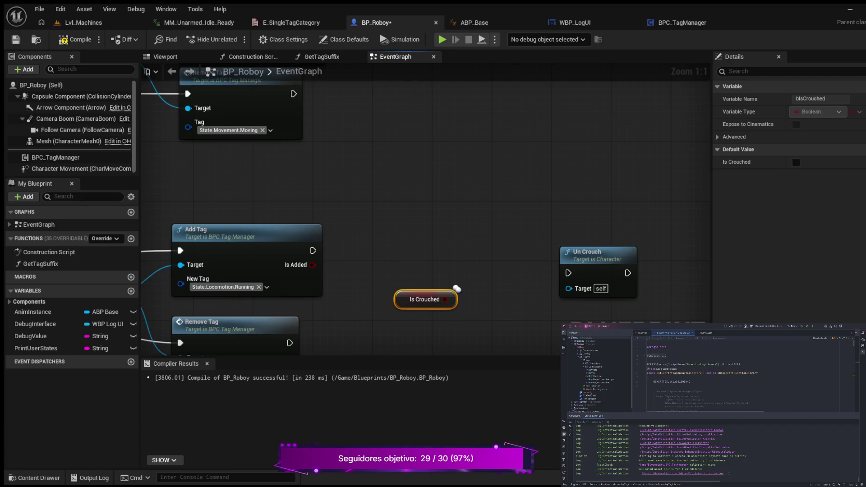
key("ctrl+v")
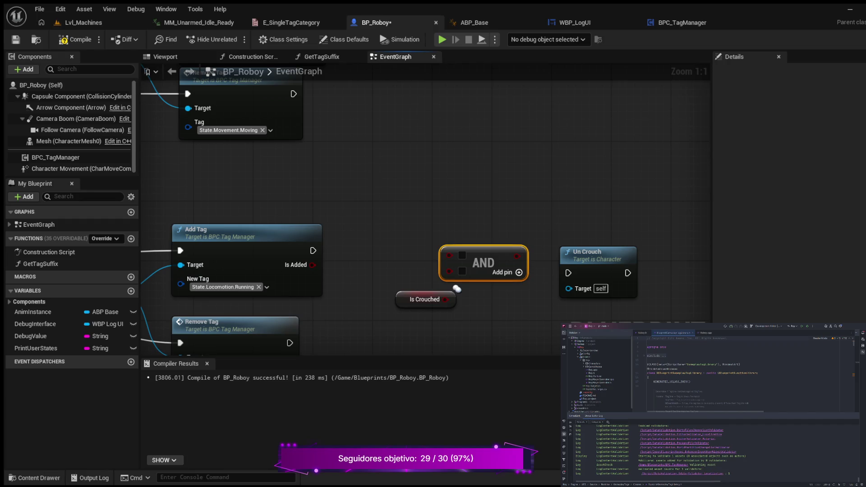
mouse_move(457, 289)
left_mouse_down()
mouse_move(419, 304)
mouse_move(450, 269)
left_mouse_up()
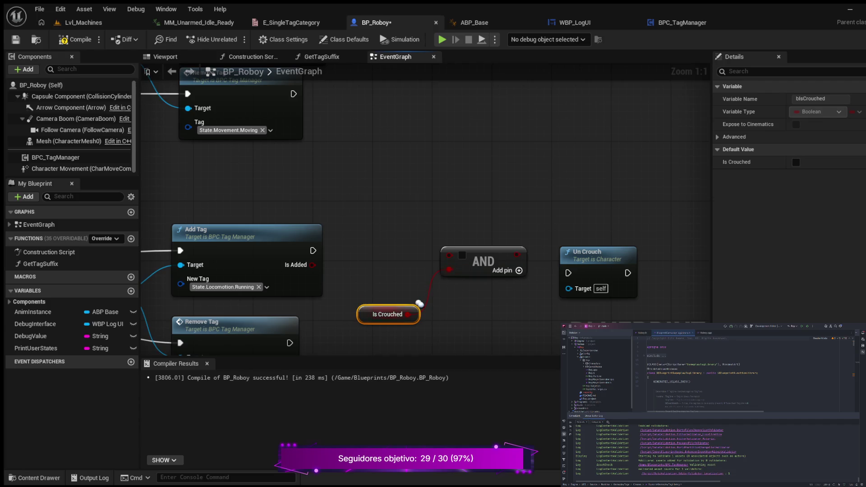
mouse_move(312, 265)
left_mouse_down()
mouse_move(449, 254)
mouse_move(473, 262)
mouse_move(455, 268)
left_mouse_up()
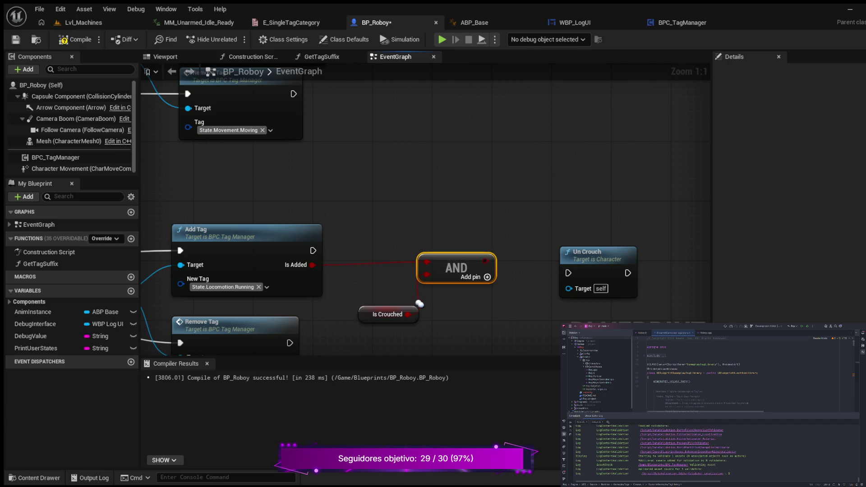
left_click_drag(419, 303, 404, 267)
Add a Branch node, moving Un Crouch further right to make room
left_click_drag(405, 318, 288, 332)
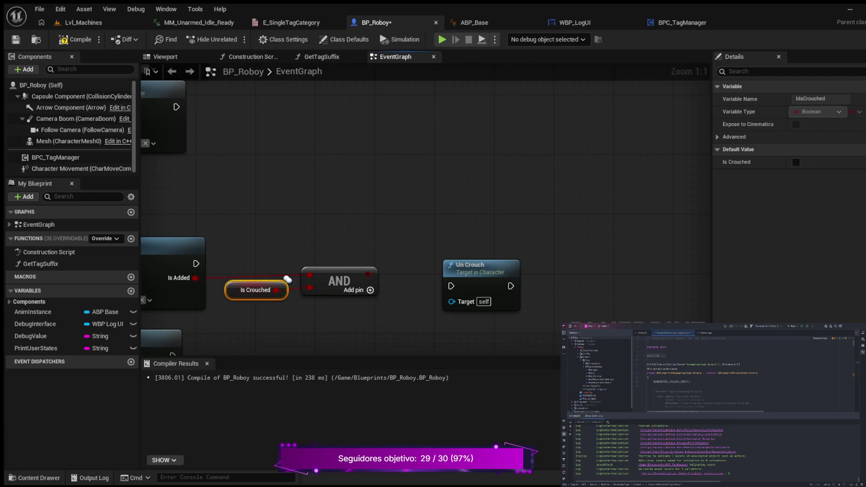
left_click(408, 210)
left_click_drag(473, 266, 571, 266)
left_click_drag(429, 212, 436, 257)
left_click_drag(468, 207, 443, 194)
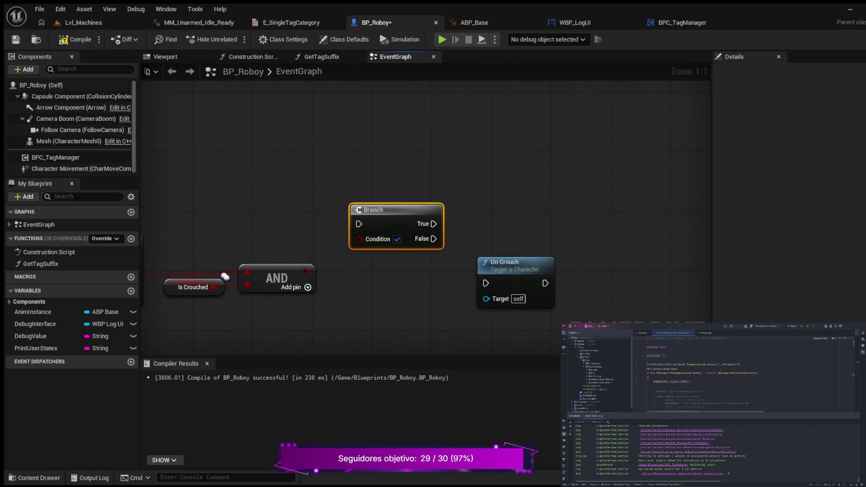
Wire AND into Branch Condition, Branch True into Un Crouch, Add Tag into Branch, then compile
left_click_drag(305, 271, 359, 239)
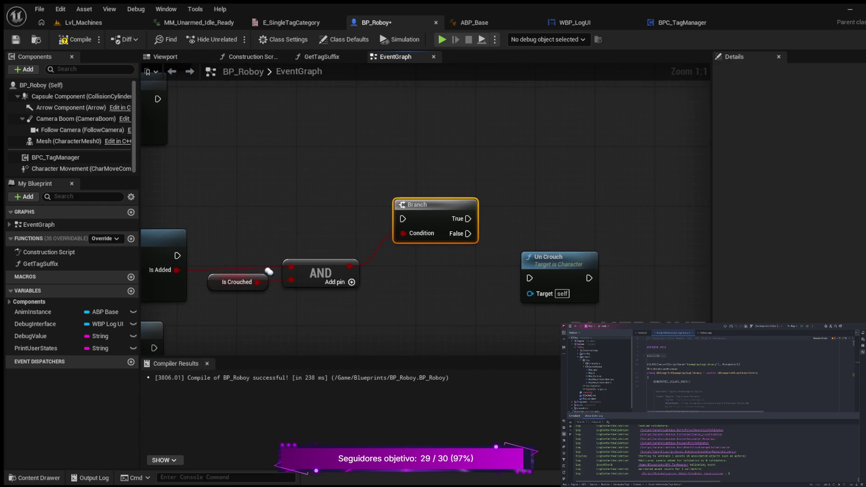
left_click_drag(548, 257, 555, 197)
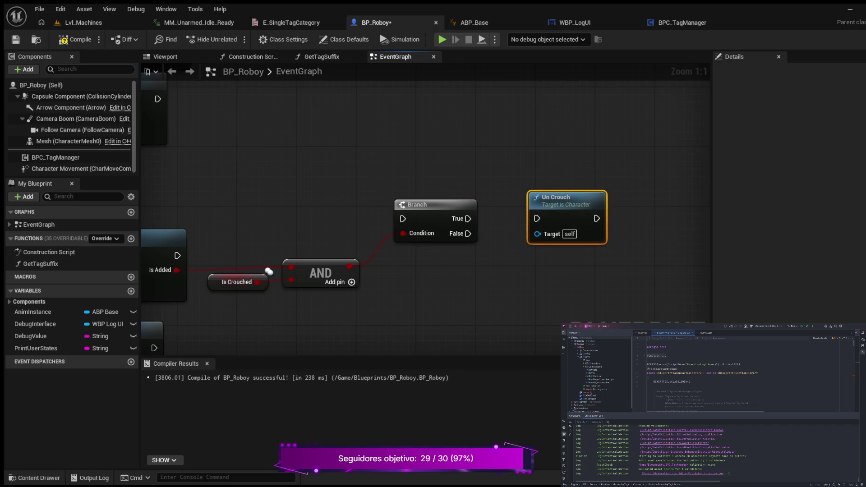
left_click_drag(468, 219, 537, 218)
mouse_move(177, 256)
left_mouse_down()
mouse_move(361, 218)
mouse_move(402, 219)
left_mouse_up()
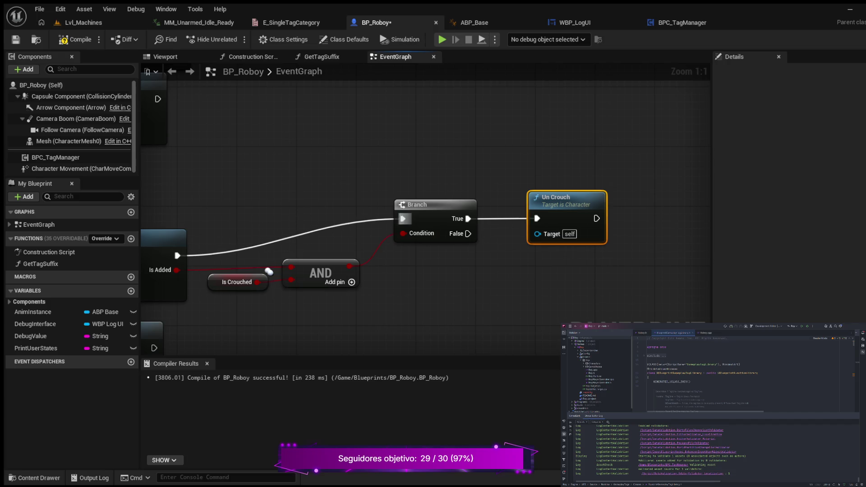
left_click(77, 39)
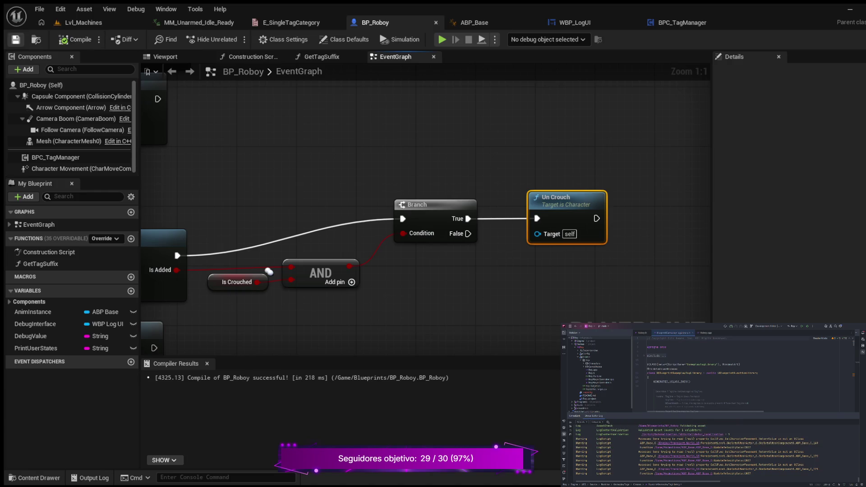
left_click(15, 39)
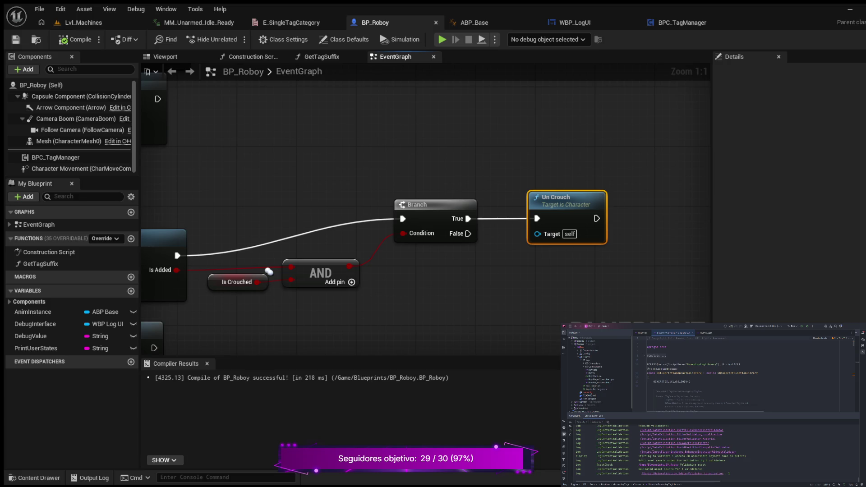
Straighten Add Tag, Branch and Un Crouch onto one exec line, nudge Is Crouched and AND down, and save
scroll(496, 280, "down", 2)
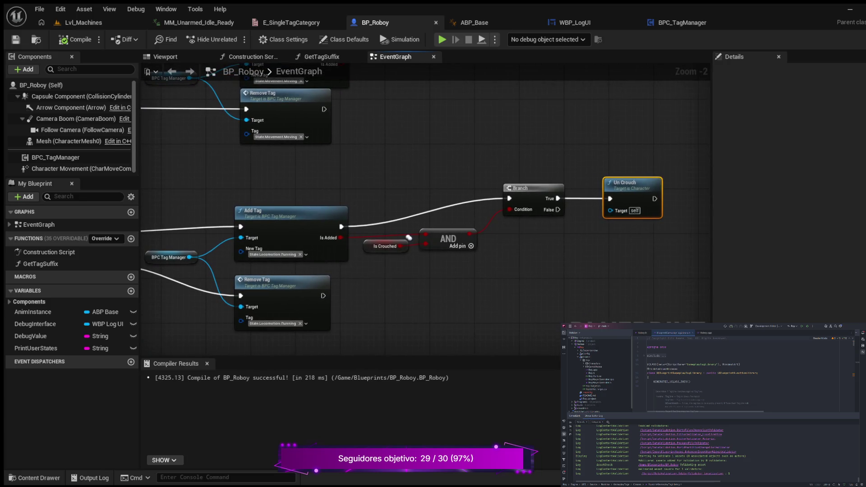
mouse_move(283, 159)
left_mouse_down()
mouse_move(359, 197)
mouse_move(628, 209)
left_mouse_up()
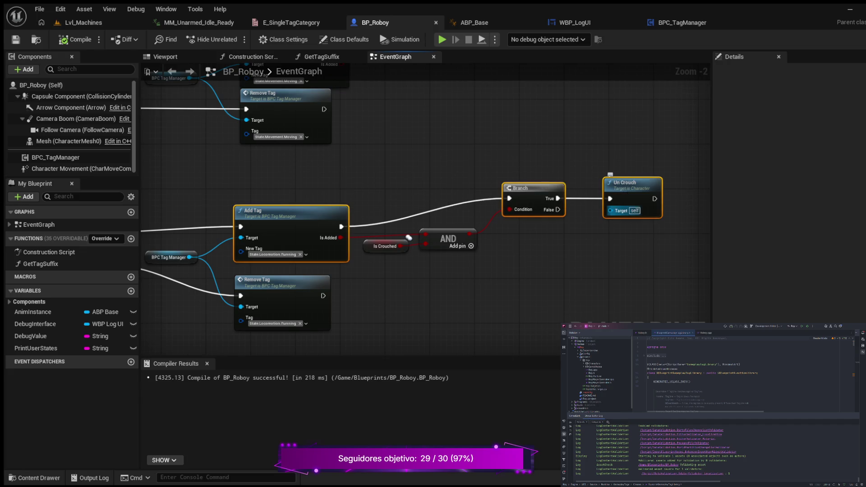
key("q")
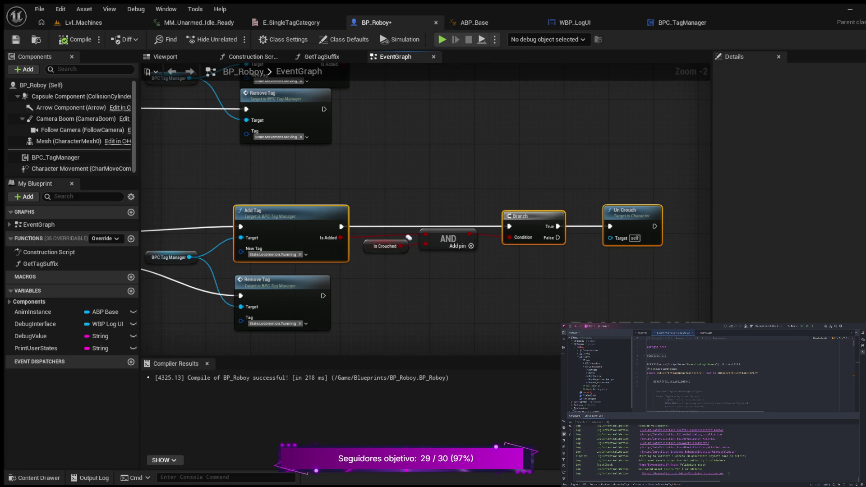
left_click(384, 245)
left_click(448, 239, "ctrl")
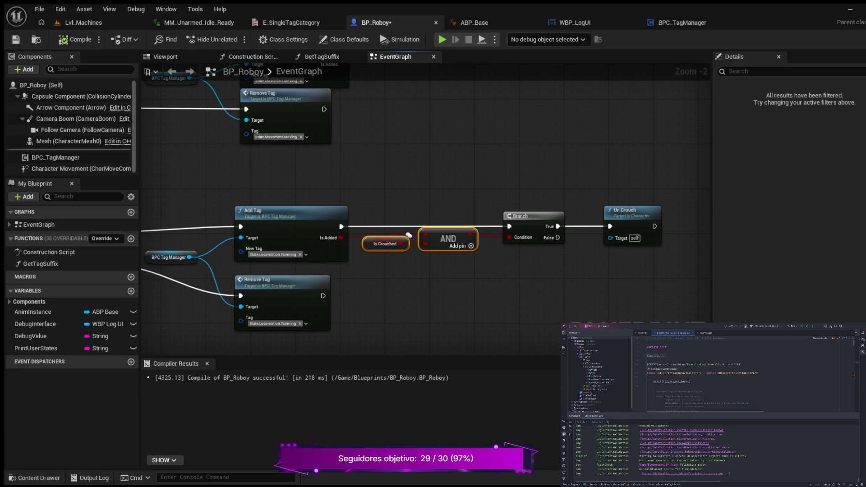
left_click_drag(408, 235, 409, 241)
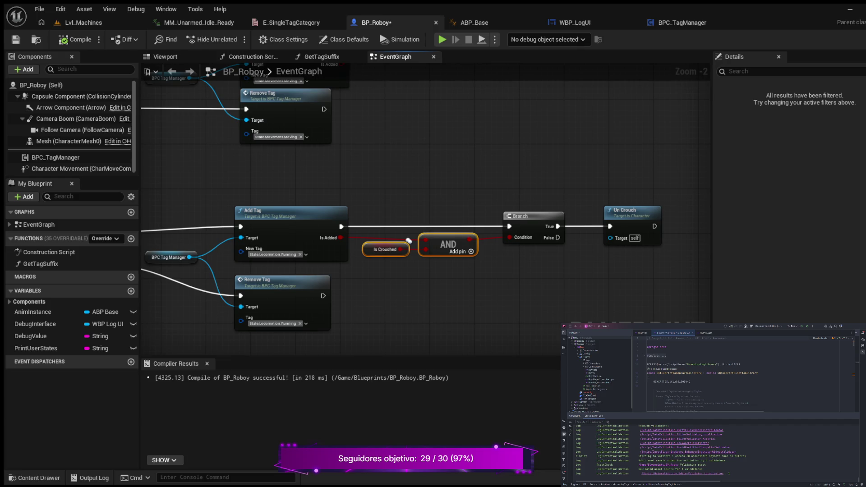
key("ctrl+s")
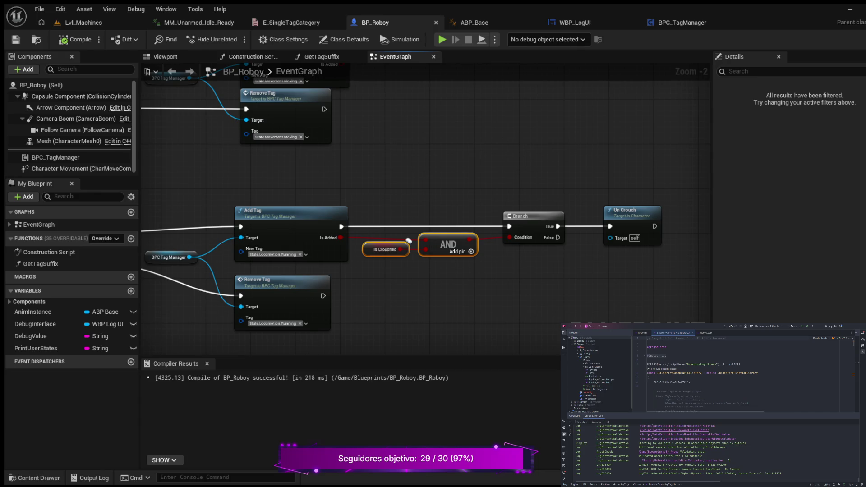
Pan and zoom the graph to the IA_Move tag nodes
scroll(409, 240, "down", 2)
scroll(390, 218, "down", 1)
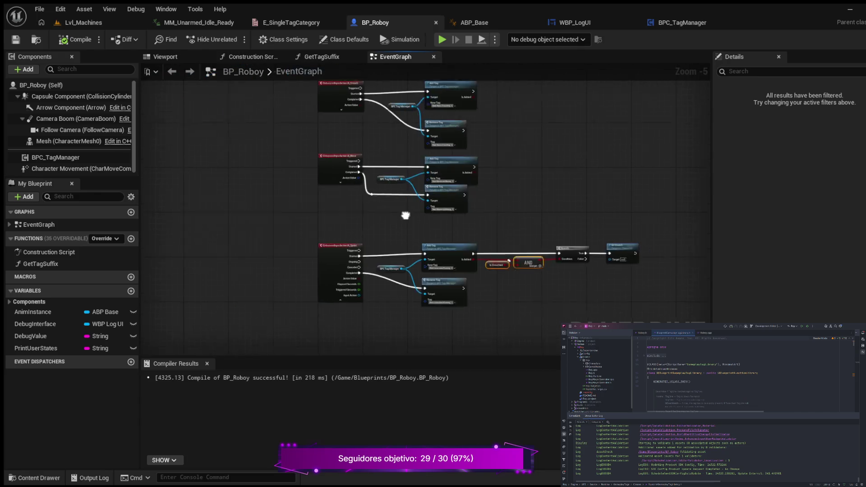
scroll(391, 218, "up", 4)
mouse_move(450, 249)
left_mouse_down()
mouse_move(641, 244)
mouse_move(469, 212)
mouse_move(395, 116)
mouse_move(359, 112)
left_mouse_up()
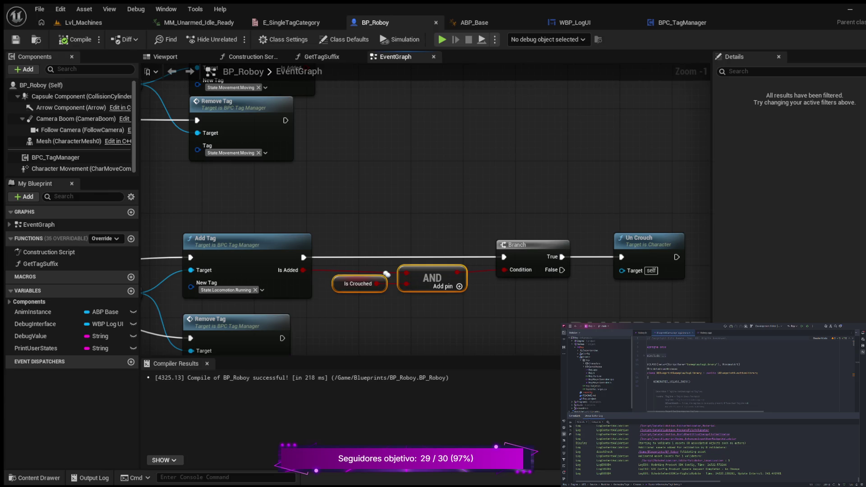
mouse_move(387, 273)
left_mouse_down()
mouse_move(506, 271)
mouse_move(506, 295)
mouse_move(549, 267)
mouse_move(604, 264)
left_mouse_up()
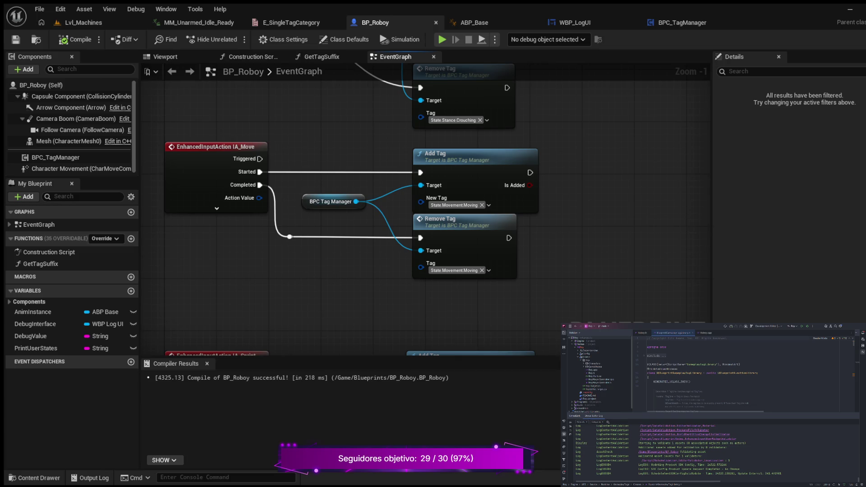
left_click_drag(579, 257, 402, 300)
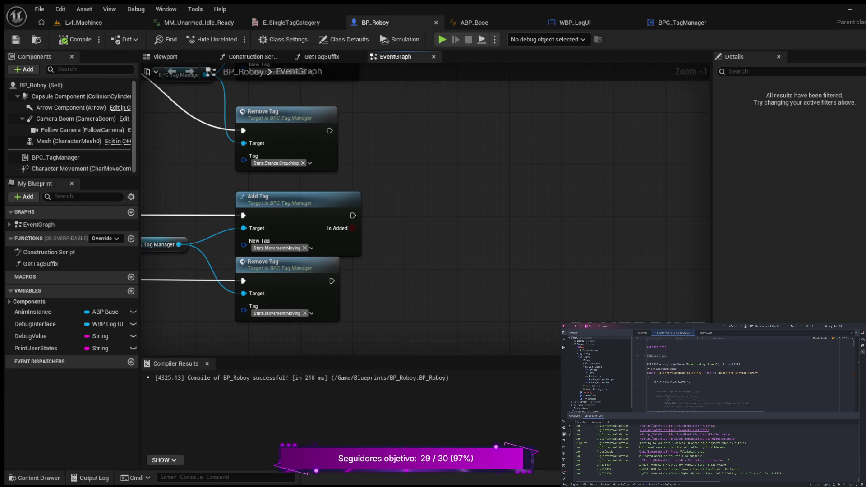
key("ctrl+v")
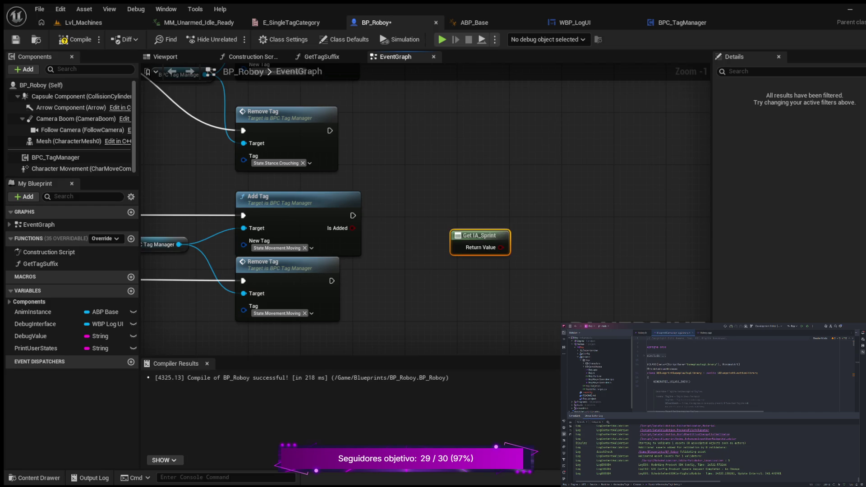
Create a Branch conditioned on Get IA_Sprint, run it after the Moving Add Tag, and align them
left_click_drag(510, 281, 455, 303)
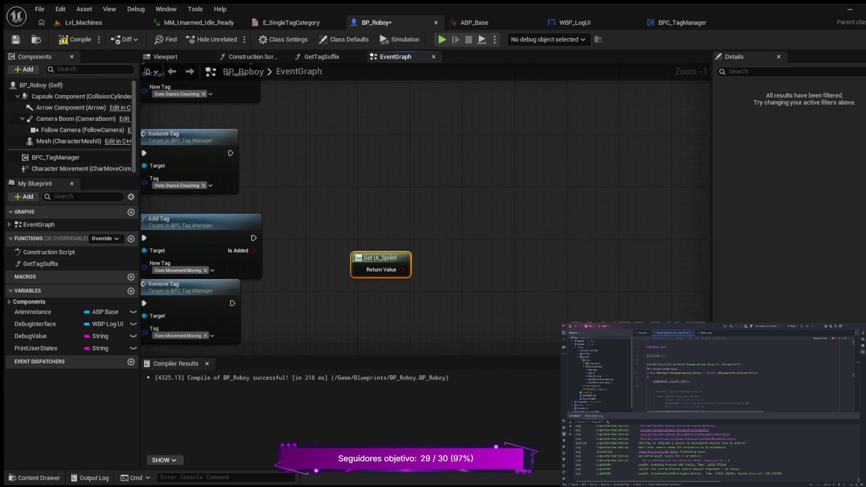
left_click_drag(402, 269, 444, 233)
key("Return")
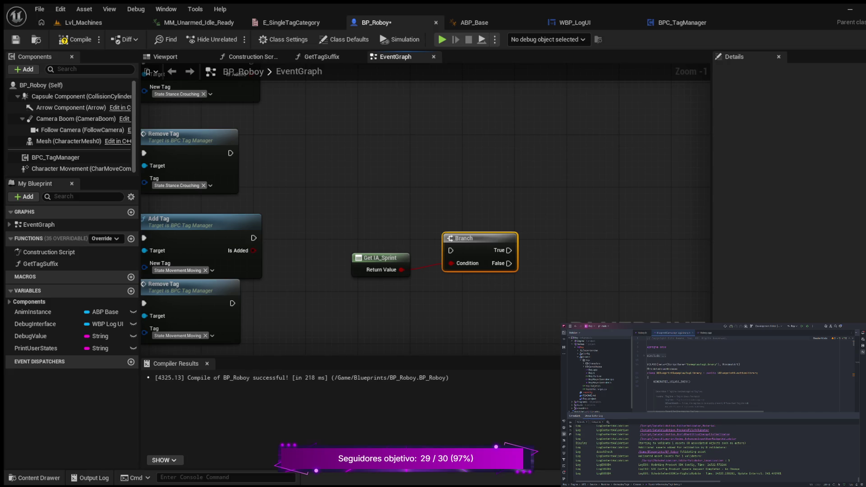
mouse_move(253, 238)
left_mouse_down()
mouse_move(451, 251)
mouse_move(456, 231)
left_mouse_up()
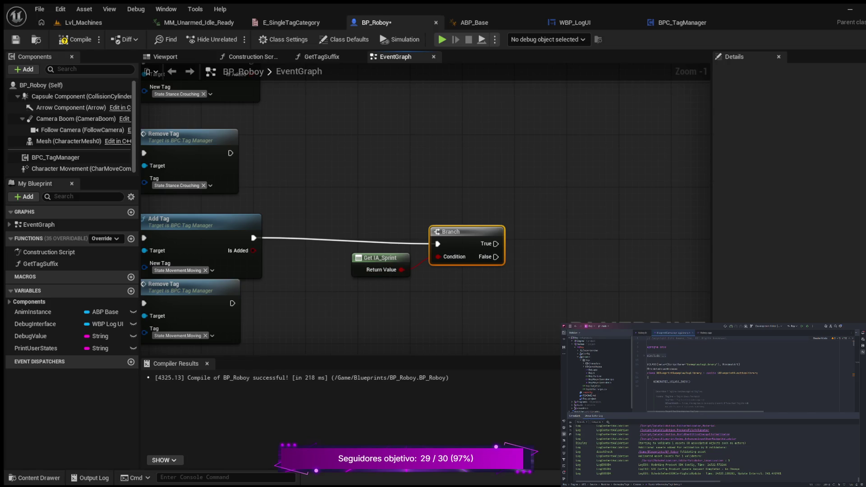
left_click(382, 258, "shift")
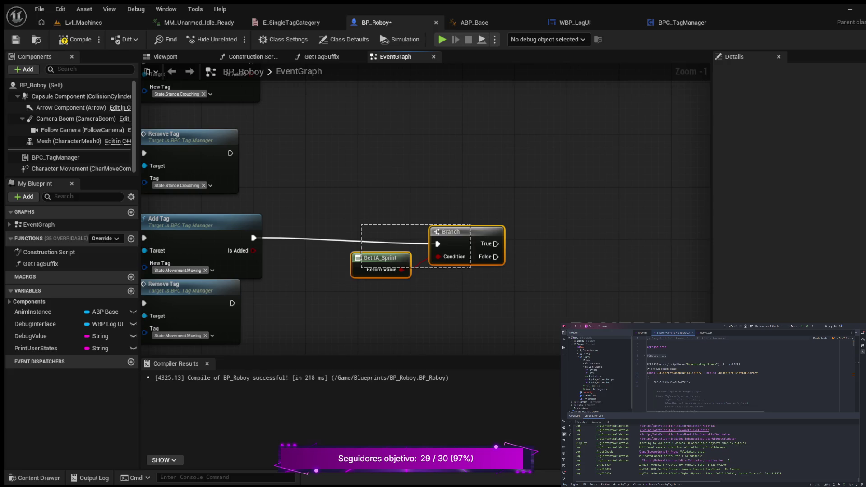
key("q")
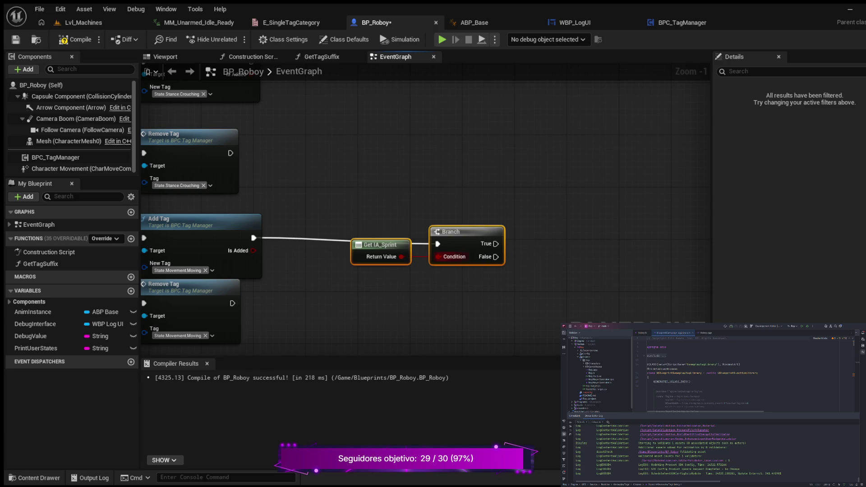
left_click_drag(444, 231, 392, 225)
Add Un Crouch on the Branch's True output and straighten the nodes
left_click_drag(444, 237, 501, 233)
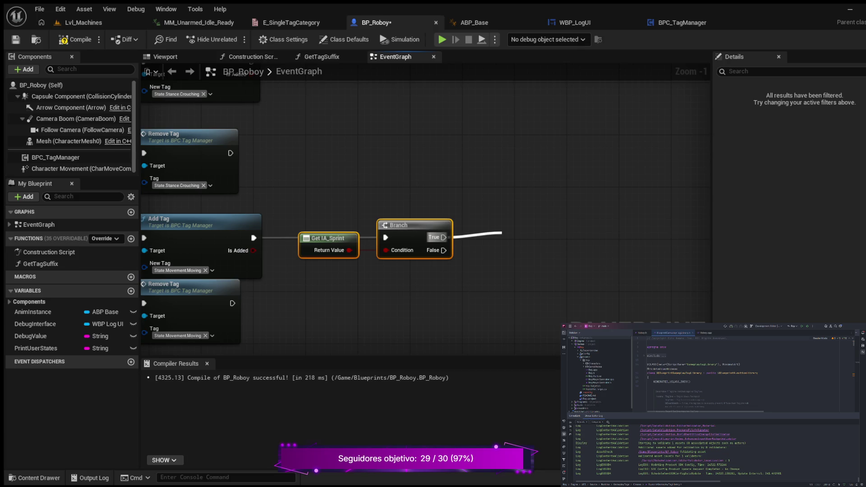
key("Return")
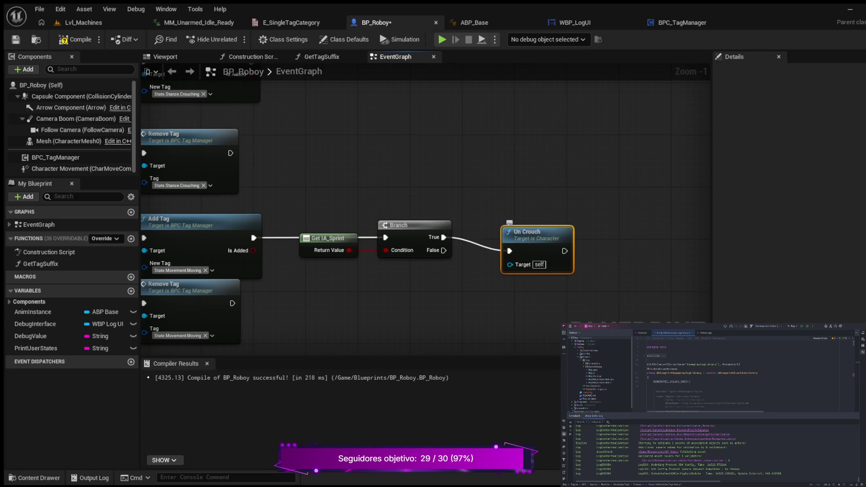
mouse_move(590, 280)
left_mouse_down()
mouse_move(429, 234)
mouse_move(351, 225)
left_mouse_up()
key("q")
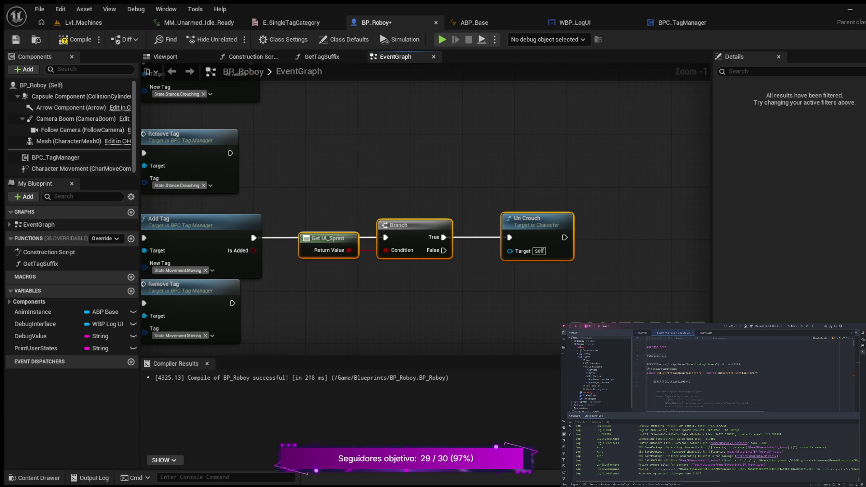
Compile BP_Roboy and pan the EventGraph over to the Set Timer by Event node
left_click(77, 39)
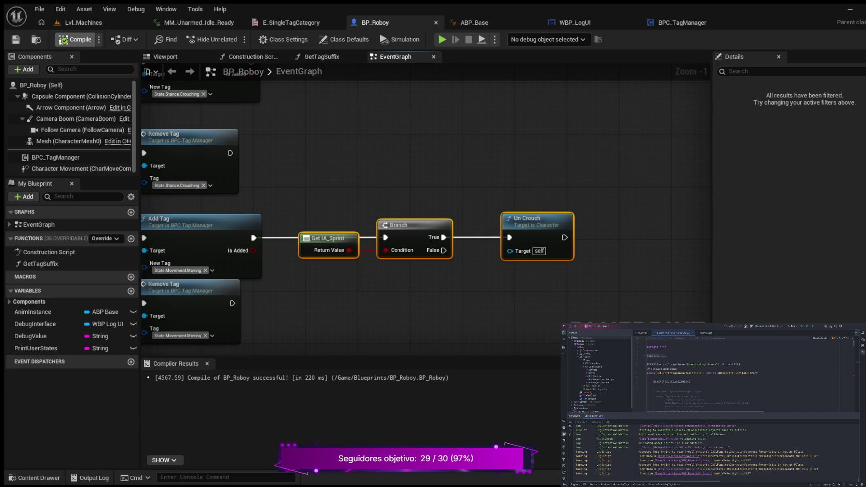
scroll(341, 172, "down", 3)
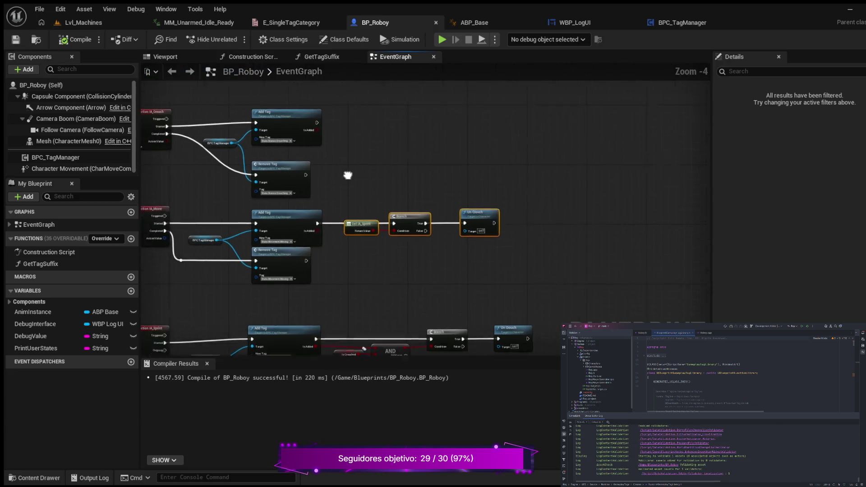
left_click_drag(341, 172, 405, 186)
scroll(405, 186, "up", 2)
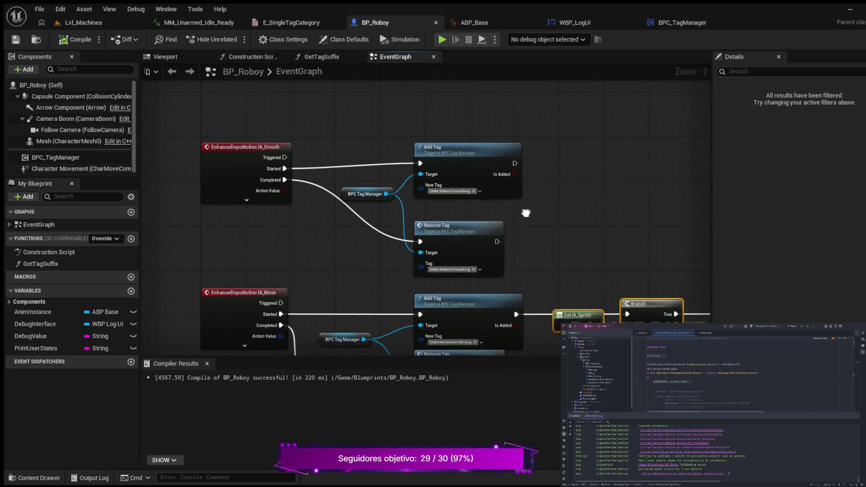
mouse_move(515, 196)
left_mouse_down()
mouse_move(478, 117)
mouse_move(406, 205)
mouse_move(406, 183)
left_mouse_up()
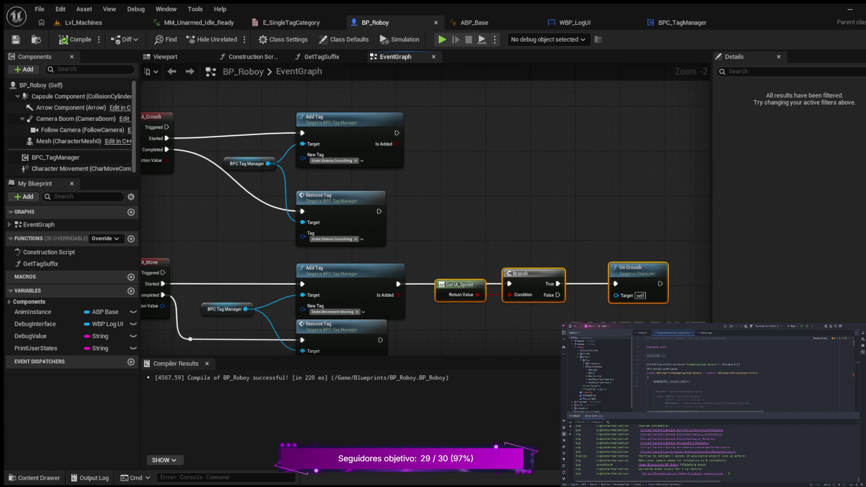
scroll(378, 128, "down", 4)
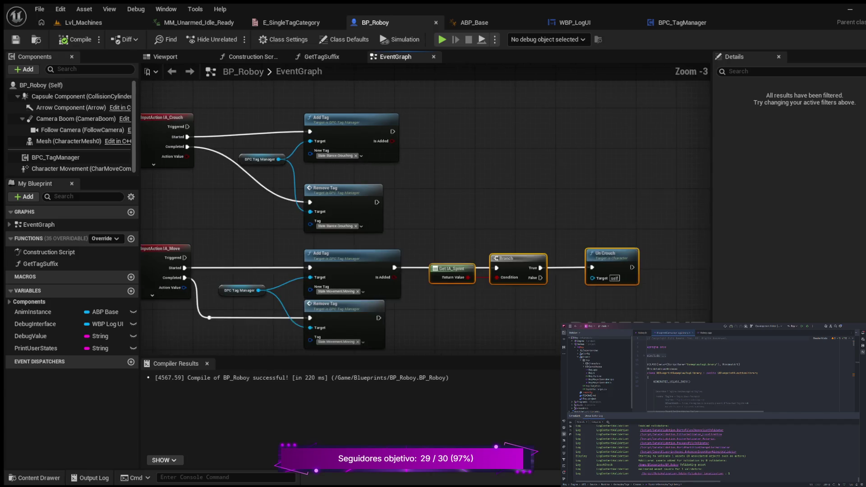
scroll(409, 179, "down", 4)
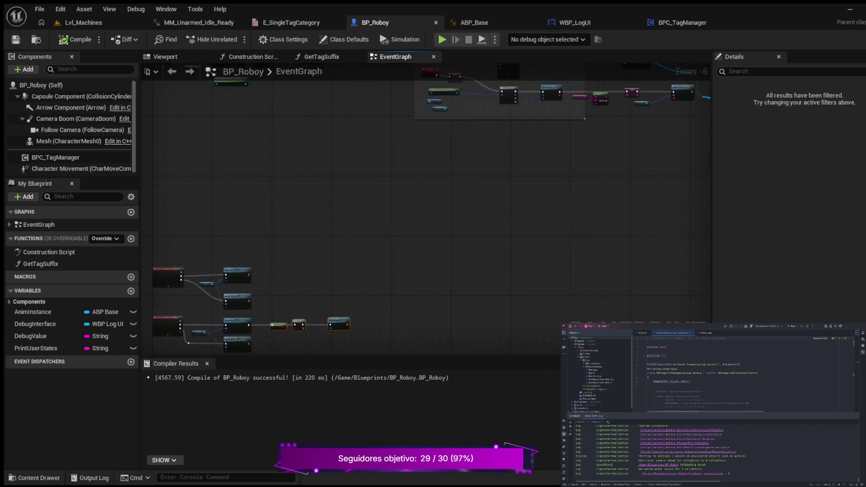
left_click_drag(414, 242, 213, 290)
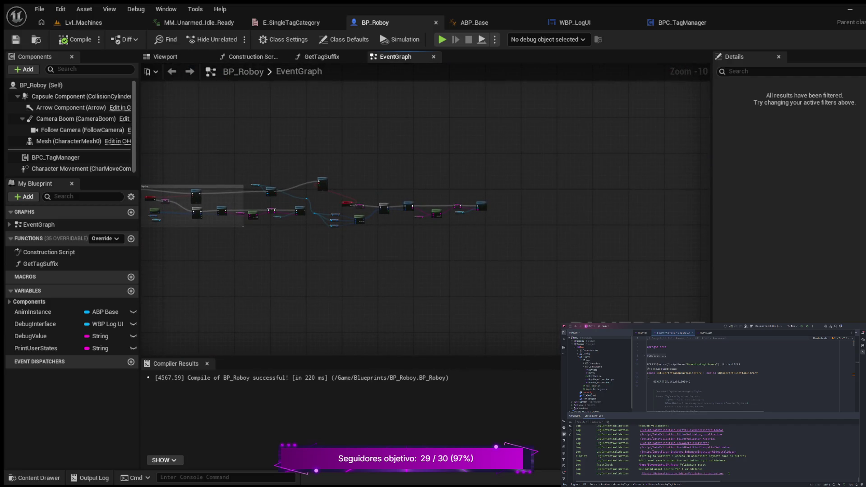
scroll(333, 185, "up", 9)
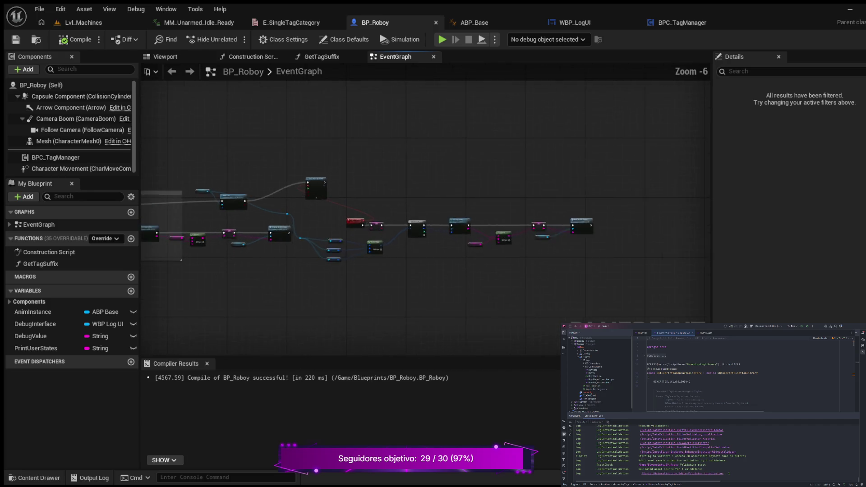
scroll(392, 228, "up", 1)
mouse_move(392, 228)
left_mouse_down()
mouse_move(442, 179)
mouse_move(567, 178)
mouse_move(612, 156)
mouse_move(626, 122)
mouse_move(699, 149)
mouse_move(685, 165)
left_mouse_up()
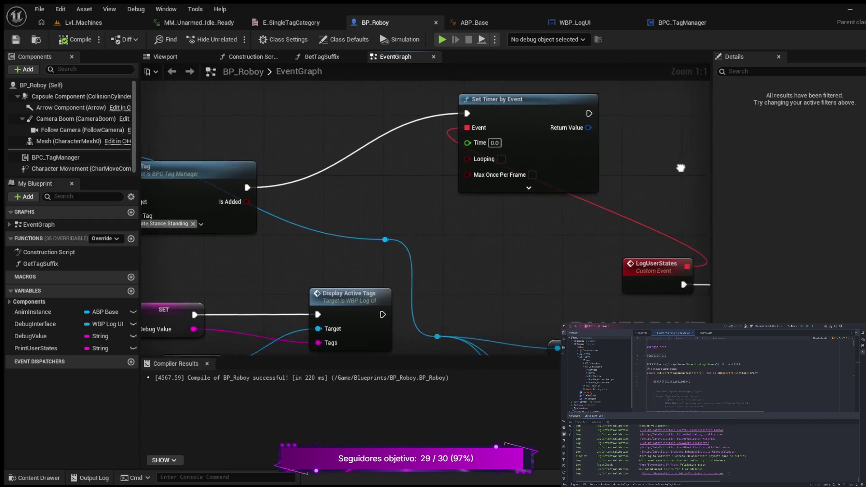
Change the Set Timer by Event Time from 0.0 to 0.2 and recompile with F7
scroll(455, 199, "down", 5)
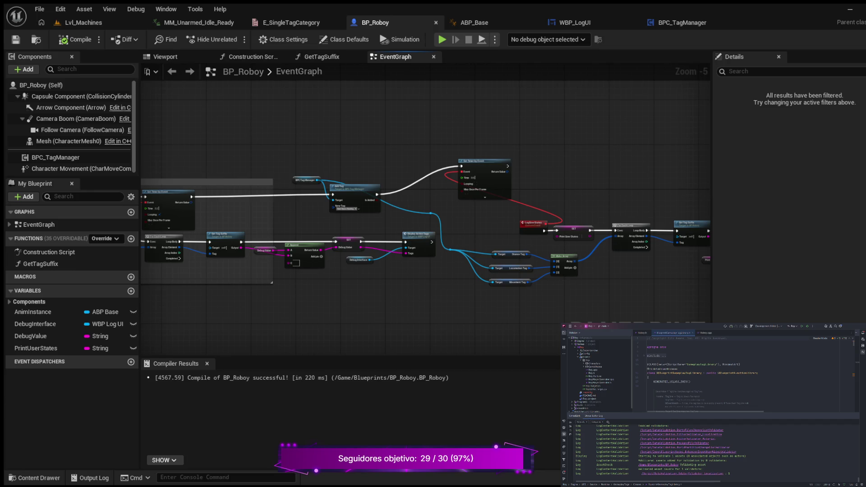
scroll(485, 180, "up", 5)
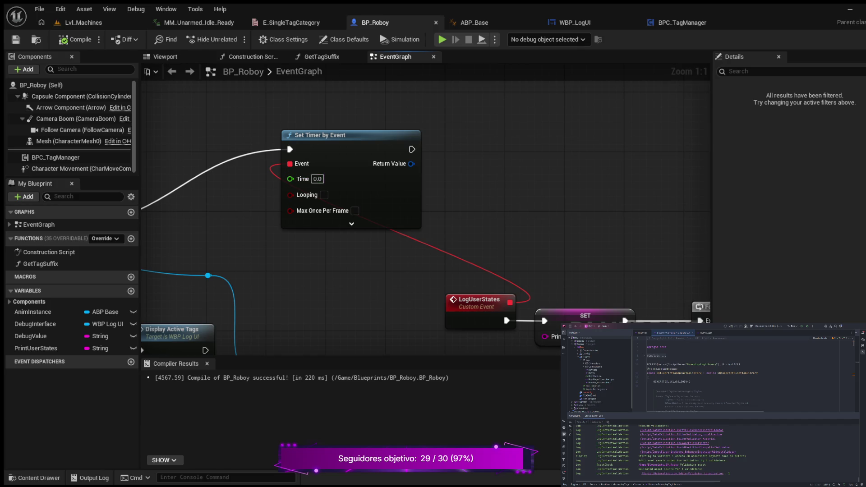
left_click(317, 179)
key("ctrl+a")
key("BackSpace")
type("2")
key("Return")
key("F7")
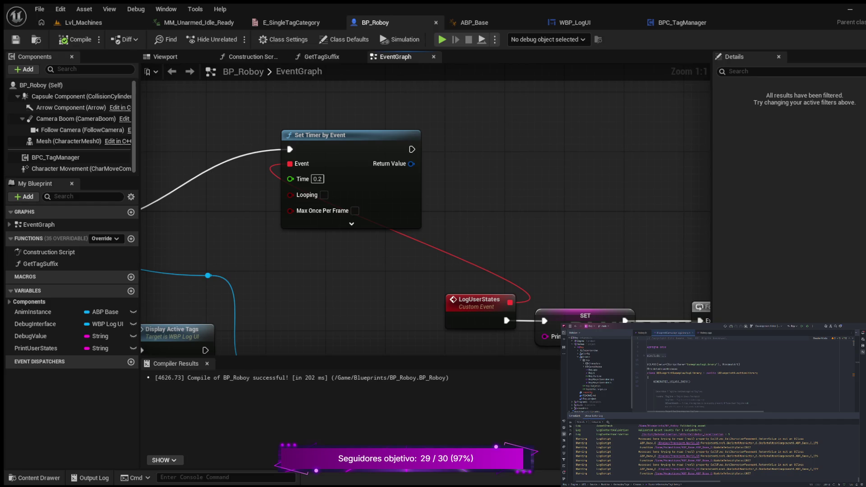
scroll(267, 231, "down", 6)
Pan and zoom the graph to the LogUserStates Set Timer by Event node
mouse_move(267, 231)
left_mouse_down()
mouse_move(436, 224)
mouse_move(182, 226)
mouse_move(342, 237)
left_mouse_up()
scroll(451, 189, "up", 4)
left_click_drag(451, 188, 638, 174)
mouse_move(496, 183)
left_mouse_down()
mouse_move(664, 182)
mouse_move(655, 183)
left_mouse_up()
scroll(656, 183, "down", 4)
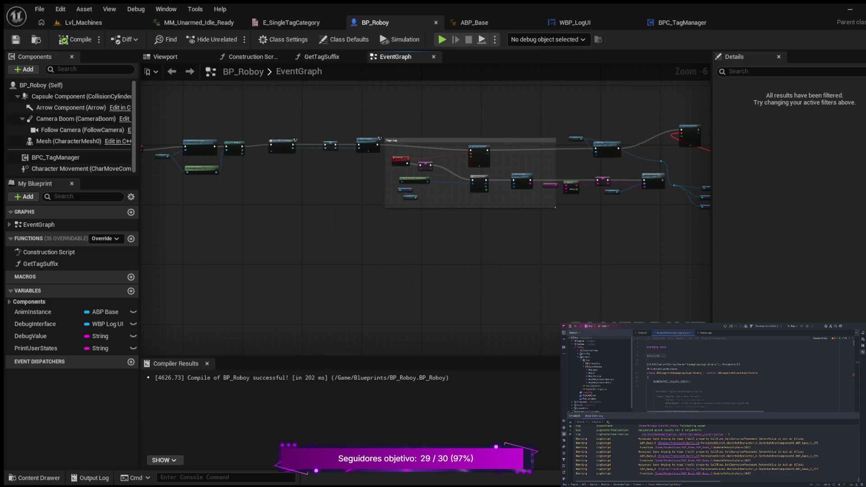
scroll(473, 178, "up", 4)
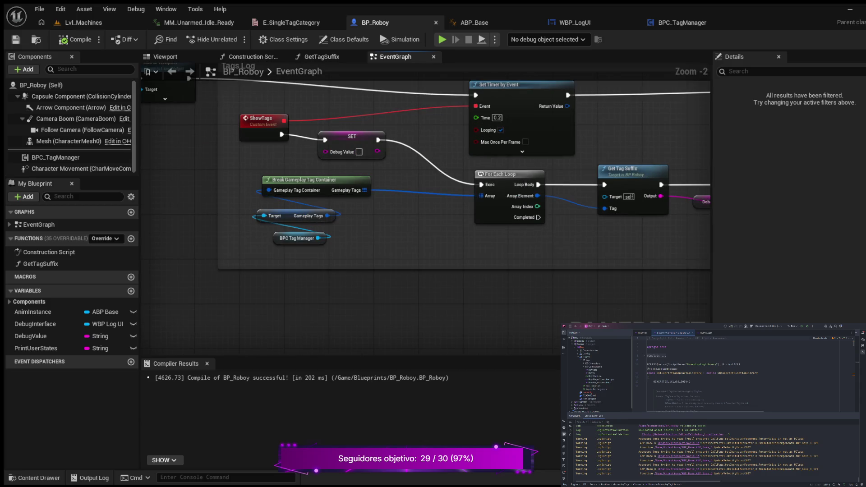
mouse_move(559, 274)
left_mouse_down()
mouse_move(168, 345)
mouse_move(286, 164)
mouse_move(253, 172)
left_mouse_up()
scroll(167, 345, "down", 2)
scroll(305, 226, "up", 4)
Tick Looping on the LogUserStates timer, recompile and save BP_Roboy
left_click(380, 177)
key("F7")
key("ctrl+s")
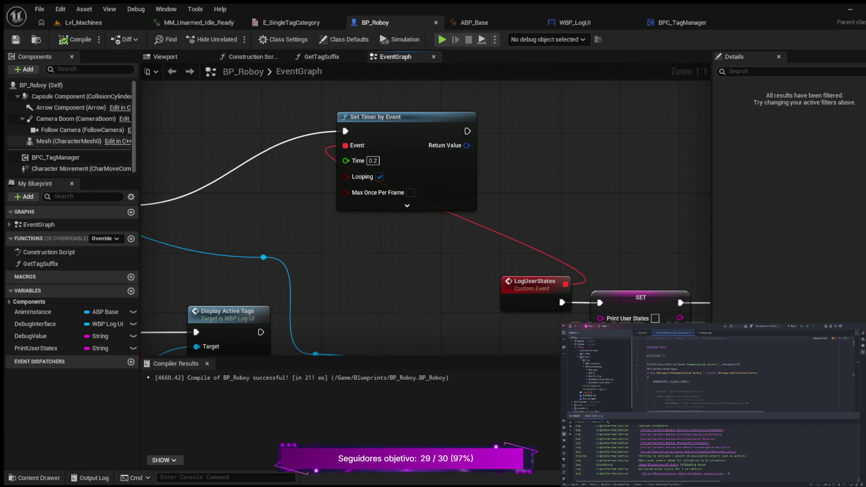
mouse_move(423, 283)
left_mouse_down()
mouse_move(238, 165)
mouse_move(53, 165)
left_mouse_up()
scroll(283, 186, "down", 2)
Open the Get Tag Suffix node's function graph and drag its entry node further left
double_click(444, 161)
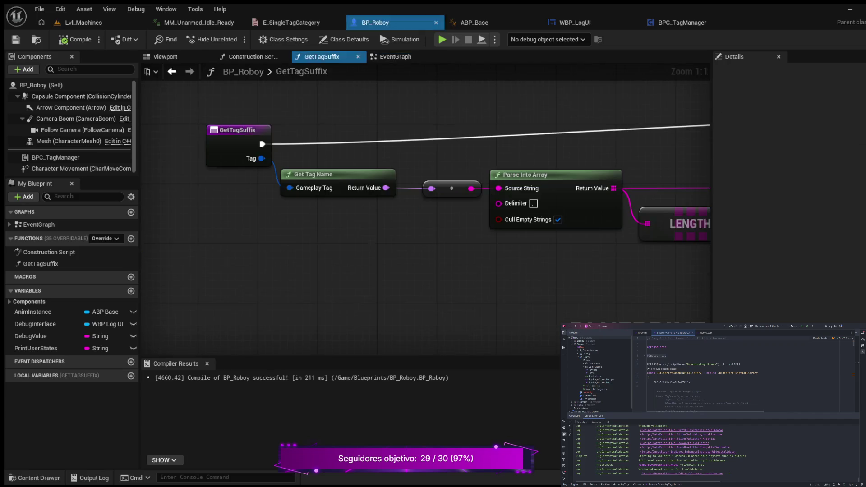
left_click_drag(426, 158, 323, 172)
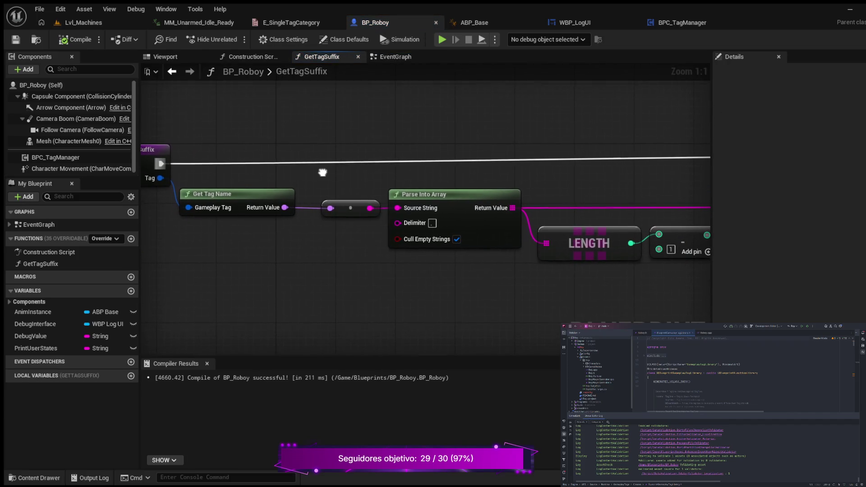
scroll(323, 172, "down", 1)
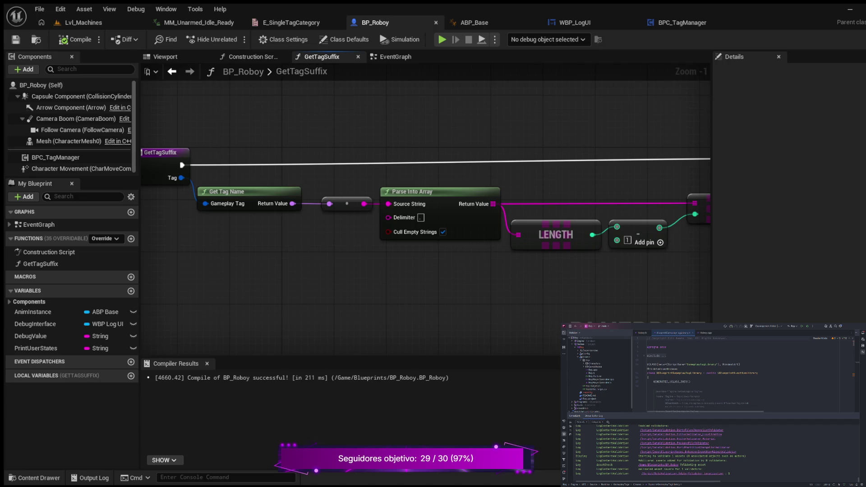
mouse_move(261, 283)
left_mouse_down()
mouse_move(371, 284)
mouse_move(93, 289)
mouse_move(406, 296)
left_mouse_up()
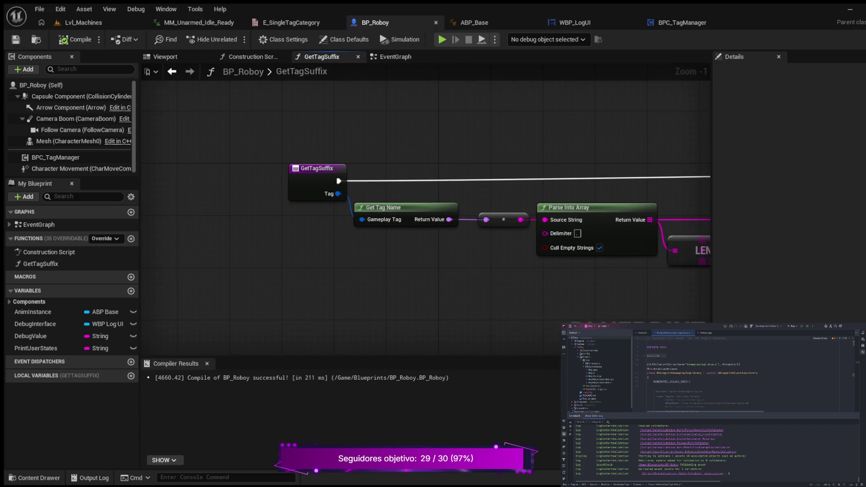
left_click_drag(318, 171, 179, 171)
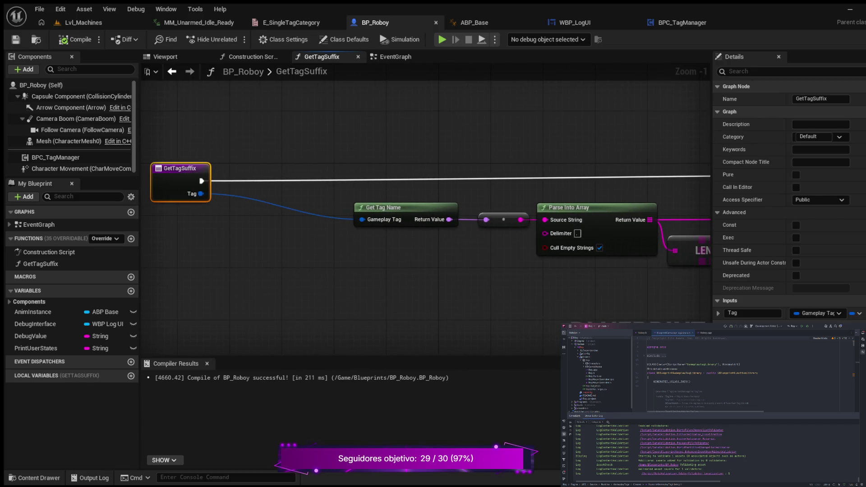
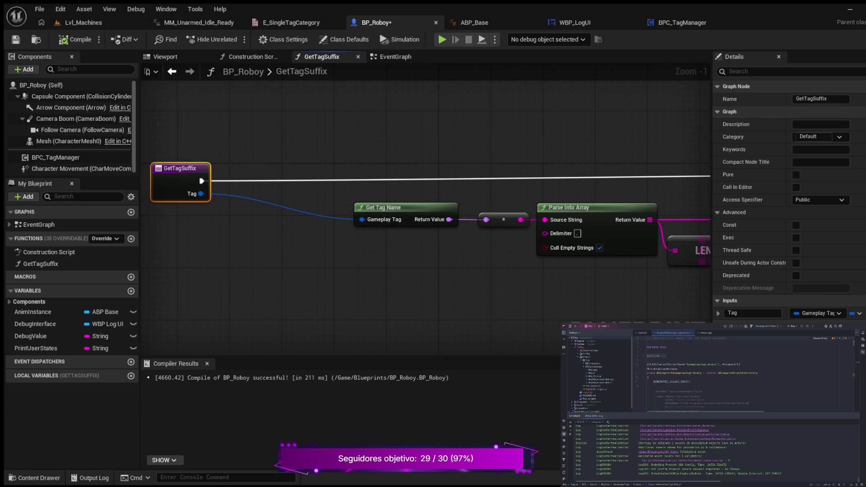
Paste Is Gameplay Tag Valid and Branch nodes and reroute the outgoing exec wire onto Branch's True output
key("ctrl+v")
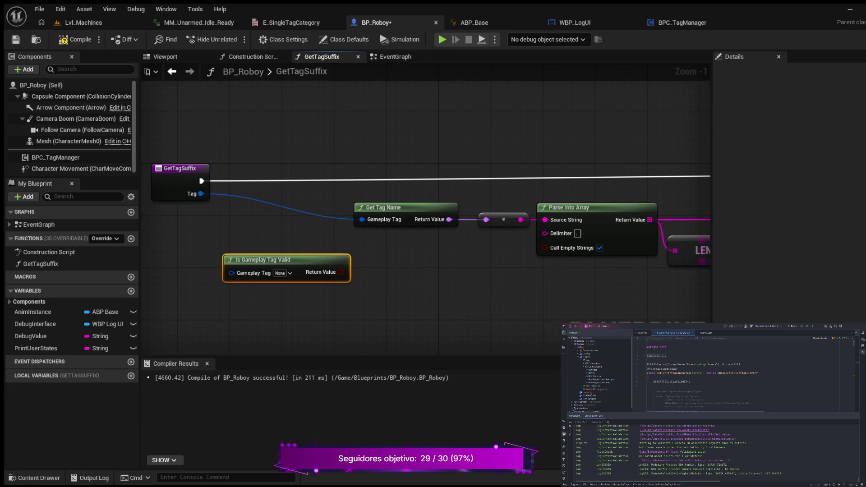
key("ctrl+v")
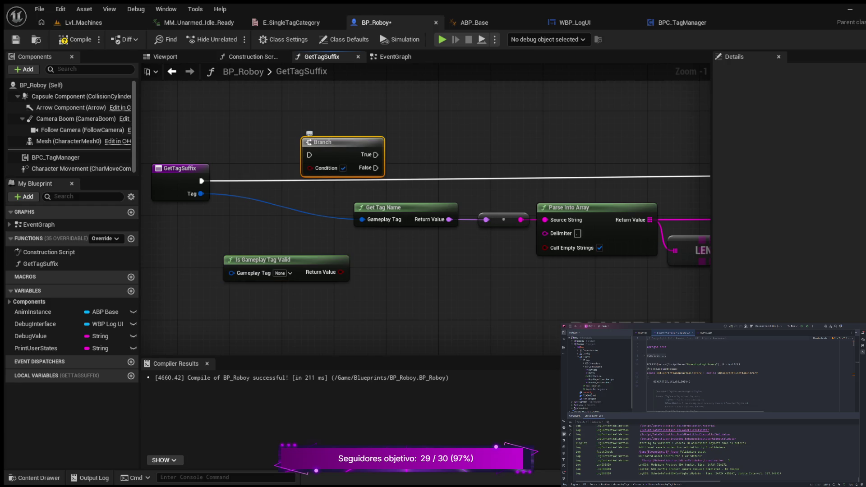
mouse_move(341, 272)
left_mouse_down()
mouse_move(345, 236)
mouse_move(296, 163)
mouse_move(300, 156)
left_mouse_up()
mouse_move(341, 272)
left_mouse_down()
mouse_move(303, 194)
mouse_move(298, 171)
mouse_move(310, 167)
left_mouse_up()
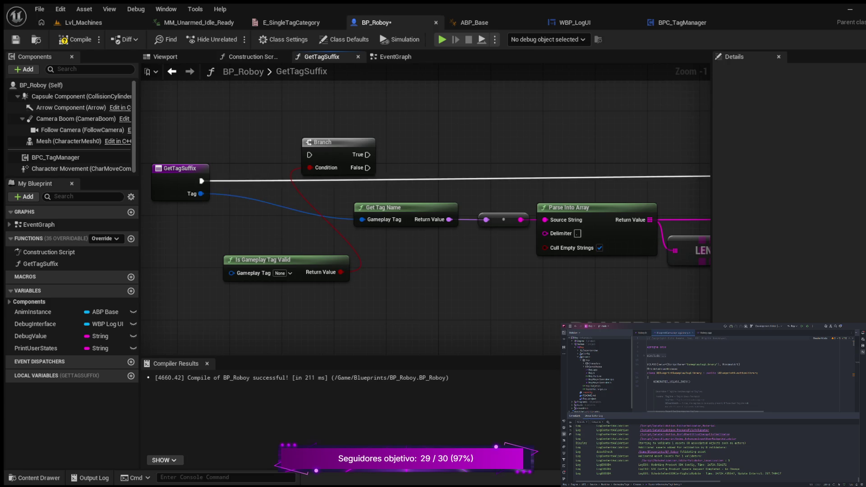
key("ctrl+z")
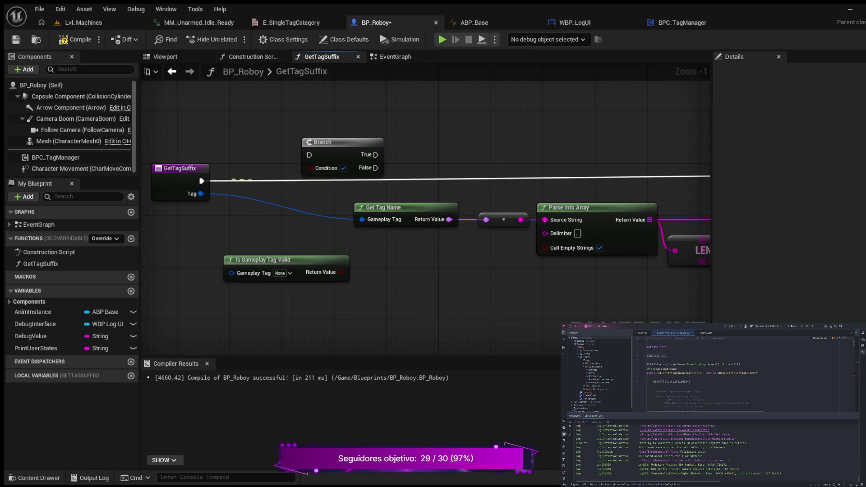
mouse_move(178, 168)
left_mouse_down()
mouse_move(171, 168)
mouse_move(222, 182)
mouse_move(395, 172)
mouse_move(376, 154)
left_mouse_up()
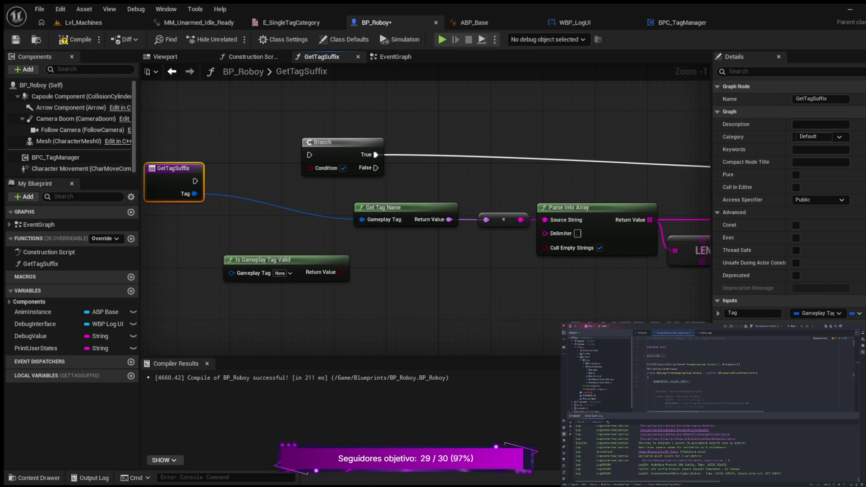
Wire the validity result to Branch Condition, the function entry to Branch, and Tag into Is Gameplay Tag Valid
mouse_move(341, 272)
left_mouse_down()
mouse_move(282, 187)
mouse_move(320, 149)
mouse_move(303, 162)
left_mouse_up()
left_click_drag(195, 181, 290, 174)
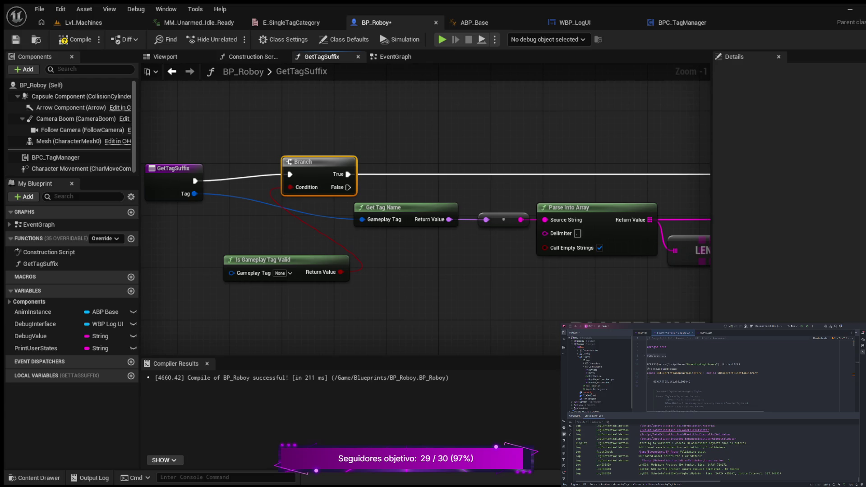
mouse_move(403, 252)
left_mouse_down()
mouse_move(394, 251)
mouse_move(443, 255)
mouse_move(388, 253)
left_mouse_up()
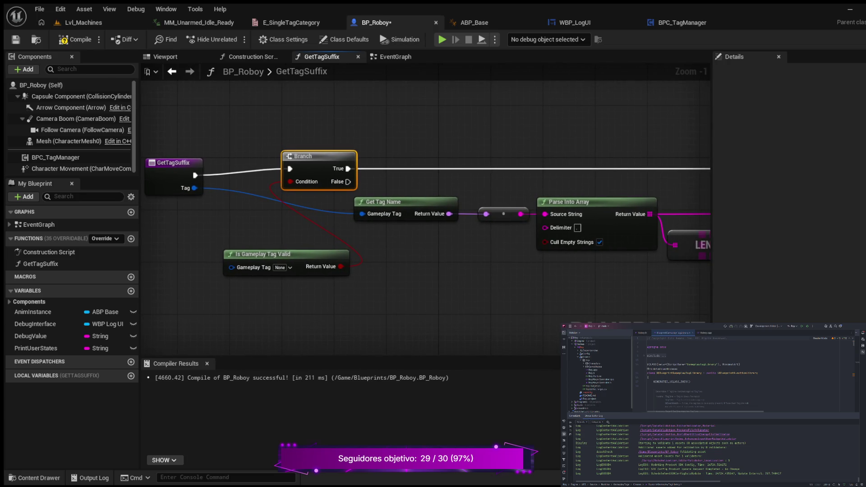
mouse_move(234, 253)
left_mouse_down()
mouse_move(187, 247)
mouse_move(220, 254)
left_mouse_up()
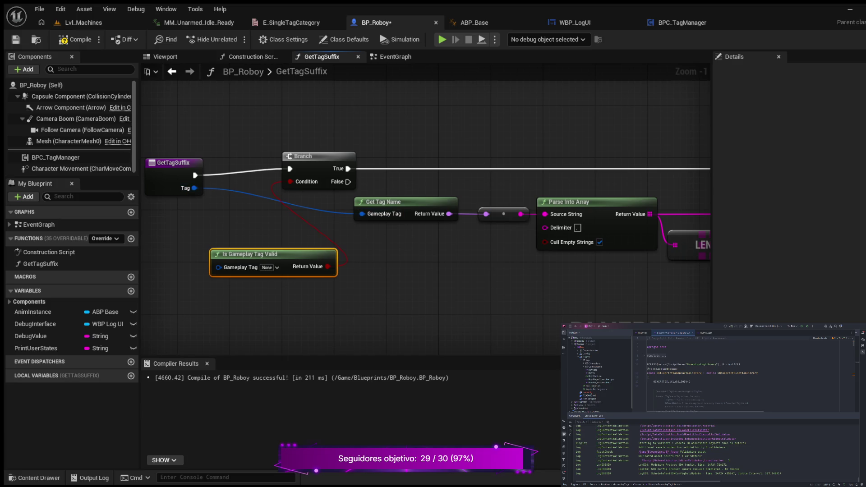
mouse_move(195, 188)
left_mouse_down()
mouse_move(194, 225)
mouse_move(211, 247)
mouse_move(213, 214)
mouse_move(218, 267)
mouse_move(253, 235)
left_mouse_up()
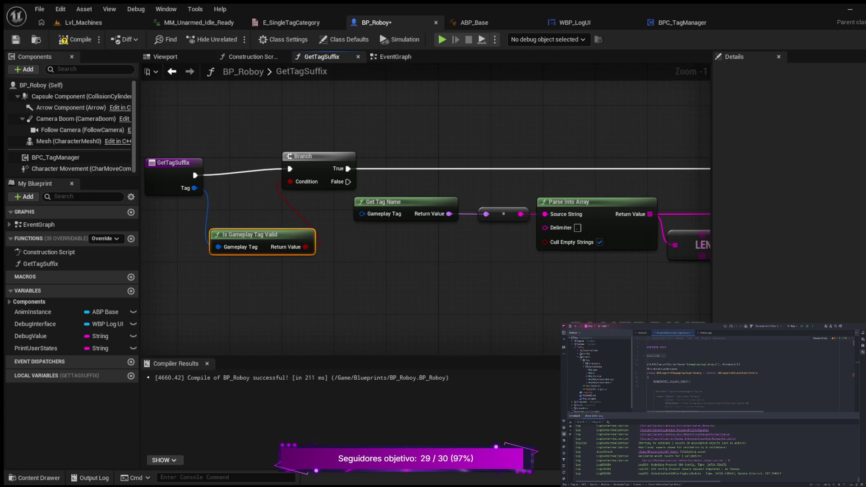
mouse_move(359, 247)
left_mouse_down()
mouse_move(334, 258)
mouse_move(180, 248)
mouse_move(368, 245)
left_mouse_up()
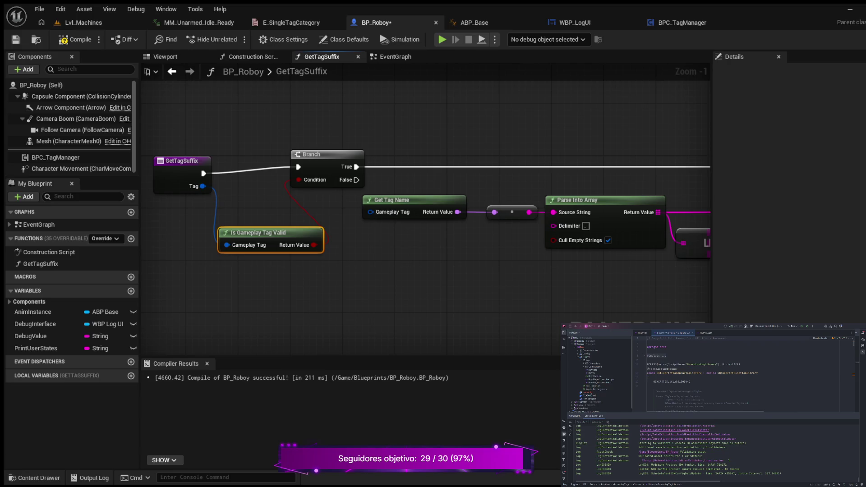
key("ctrl+v")
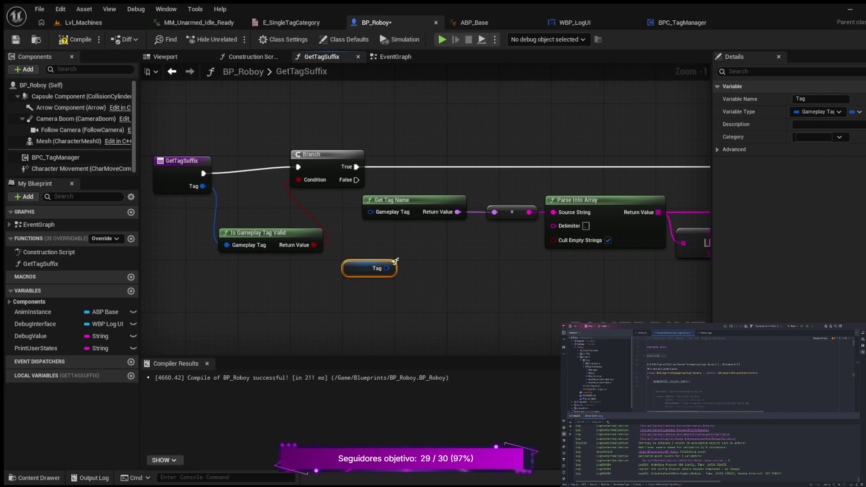
Connect the pasted Tag getter to Get Tag Name and add a Return Node on Branch's False output
left_click_drag(395, 260, 357, 273)
mouse_move(369, 212)
left_mouse_down()
mouse_move(356, 274)
mouse_move(322, 334)
left_mouse_up()
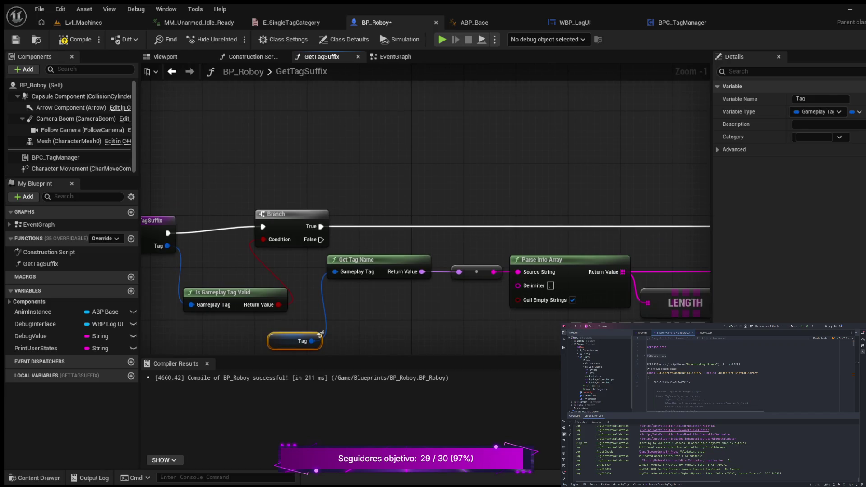
mouse_move(321, 240)
left_mouse_down()
mouse_move(385, 176)
mouse_move(383, 154)
left_mouse_up()
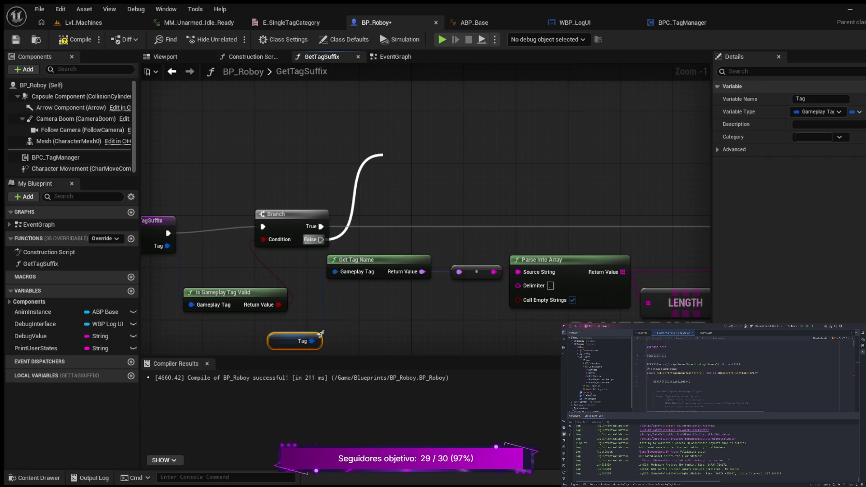
left_click_drag(382, 154, 383, 155)
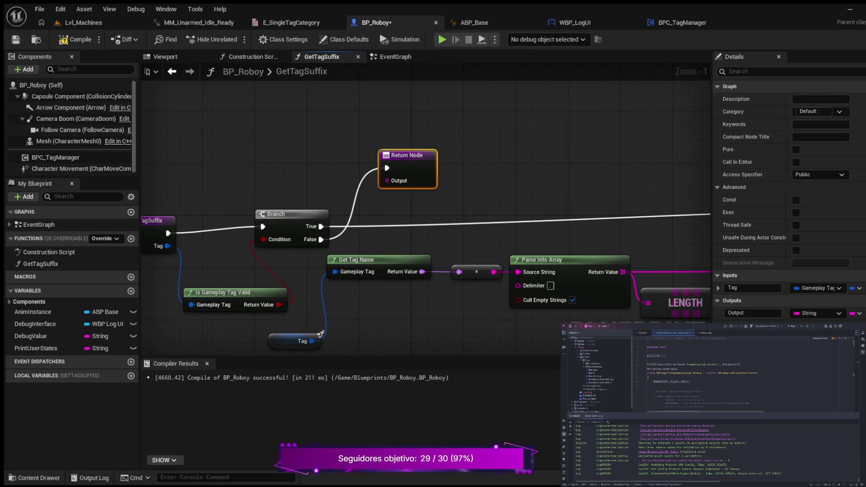
mouse_move(510, 159)
left_mouse_down()
mouse_move(465, 143)
mouse_move(228, 126)
mouse_move(391, 155)
left_mouse_up()
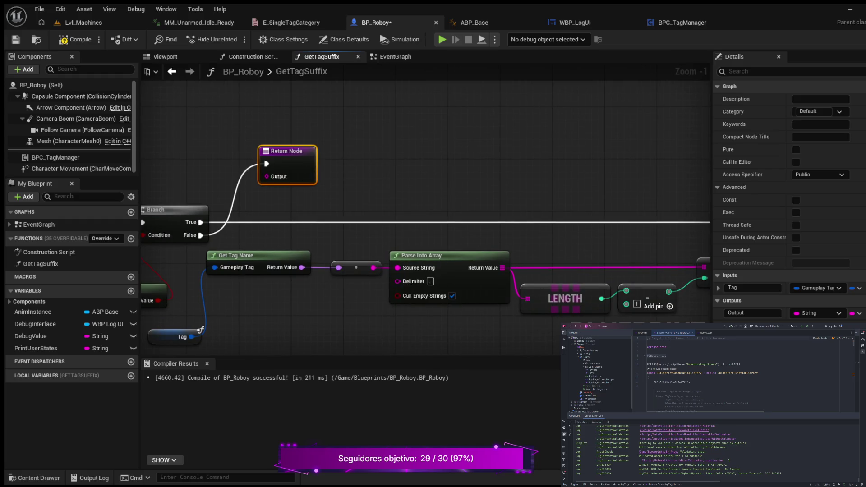
Wrap the False-path Return Node in a comment titled 'Empty string' with font size 12
type("c")
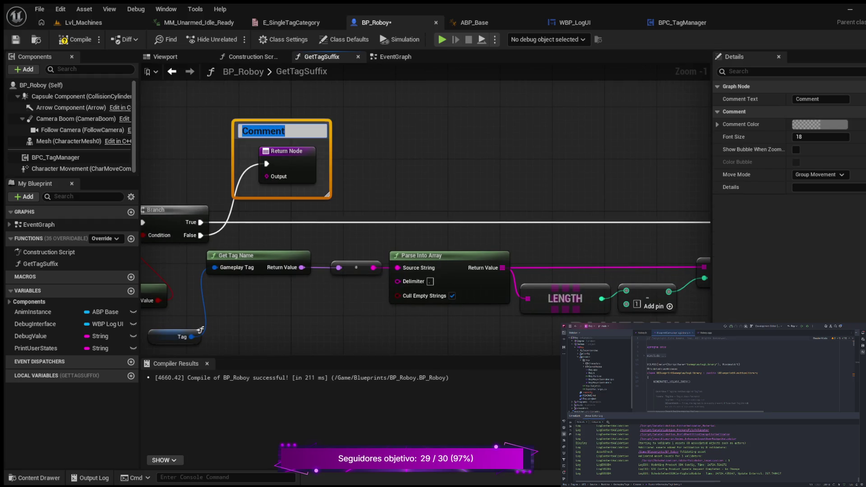
type("Empt")
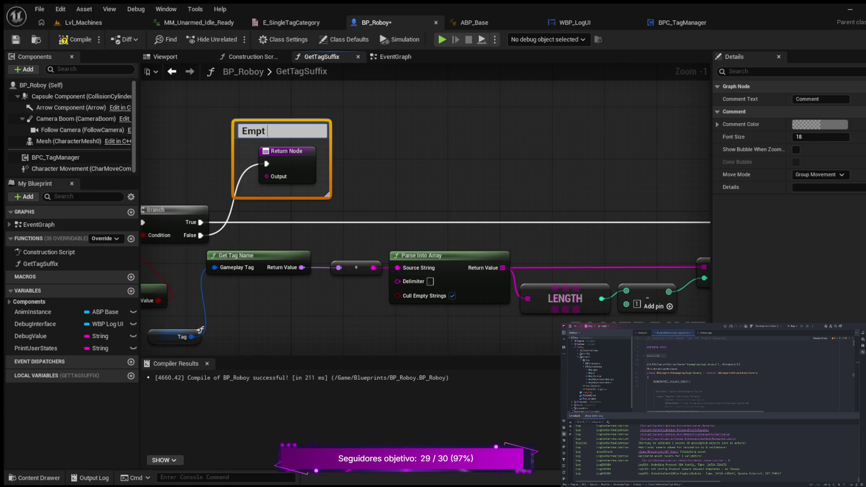
type("y stringg")
key("Return")
left_click(821, 137)
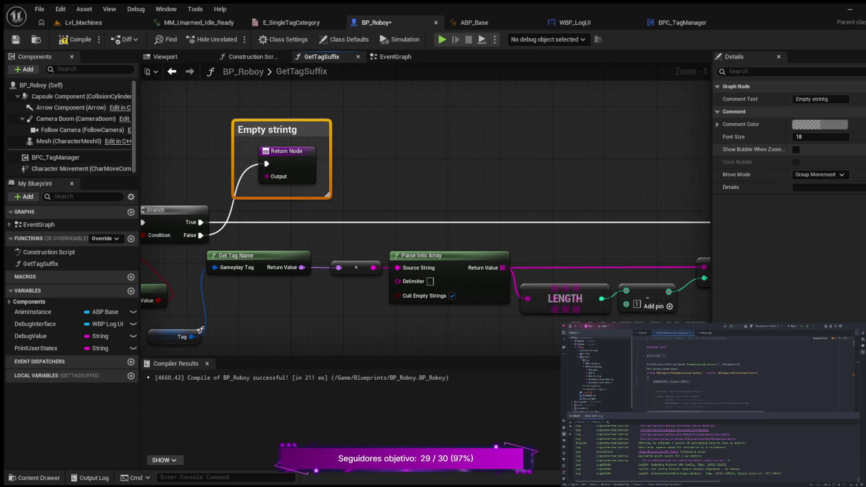
type("12")
key("Return")
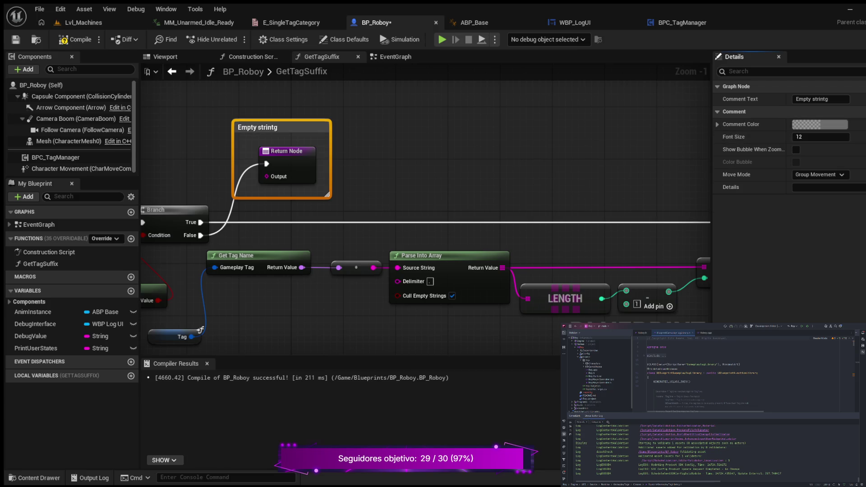
left_click(400, 179)
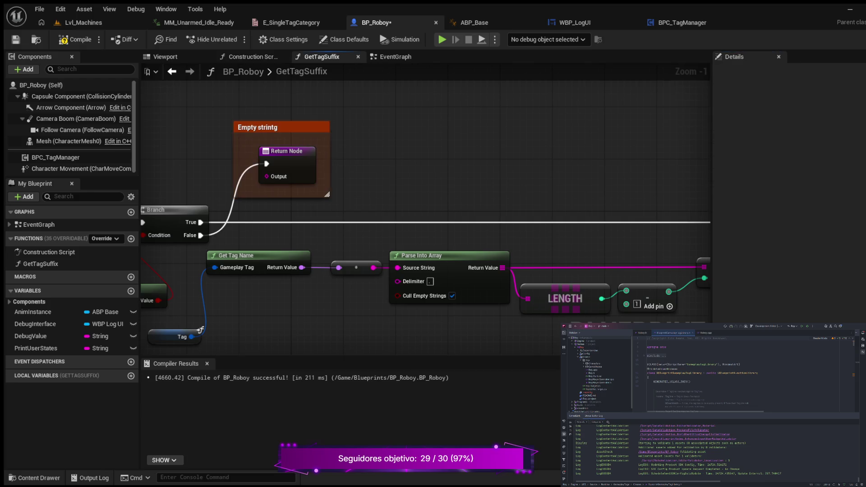
scroll(400, 179, "down", 3)
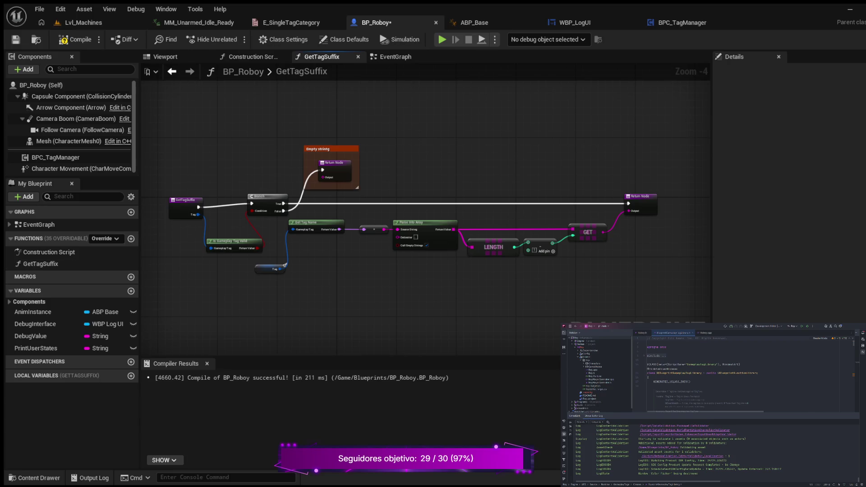
Delete the extra Tag getter node feeding Get Tag Name
scroll(396, 257, "up", 2)
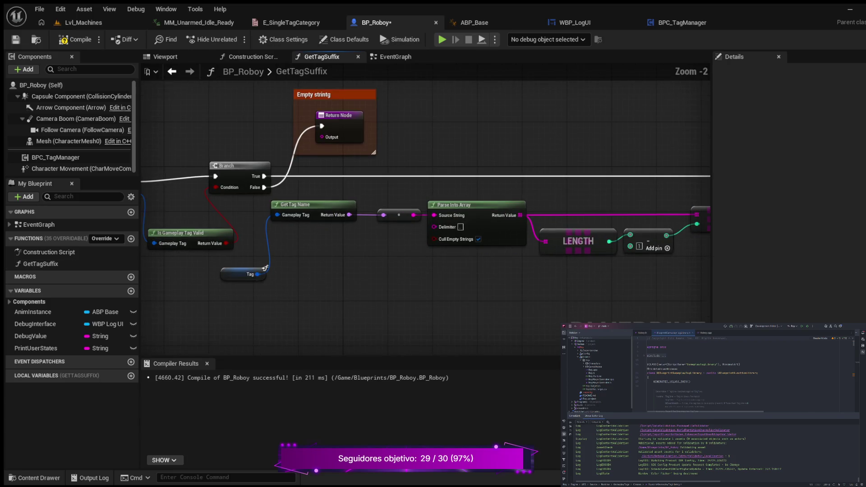
left_click(339, 261)
key("Delete")
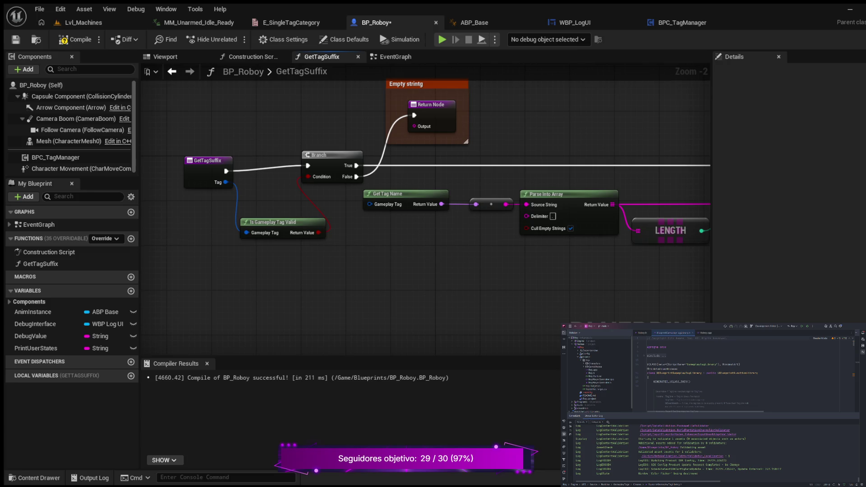
Compile BP_Roboy and review the error on Get Tag Name's unconnected Gameplay Tag input
mouse_move(273, 253)
left_mouse_down()
mouse_move(290, 264)
mouse_move(288, 280)
mouse_move(263, 282)
mouse_move(288, 280)
mouse_move(244, 266)
mouse_move(350, 228)
mouse_move(206, 257)
mouse_move(204, 272)
mouse_move(372, 279)
left_mouse_up()
left_click(74, 40)
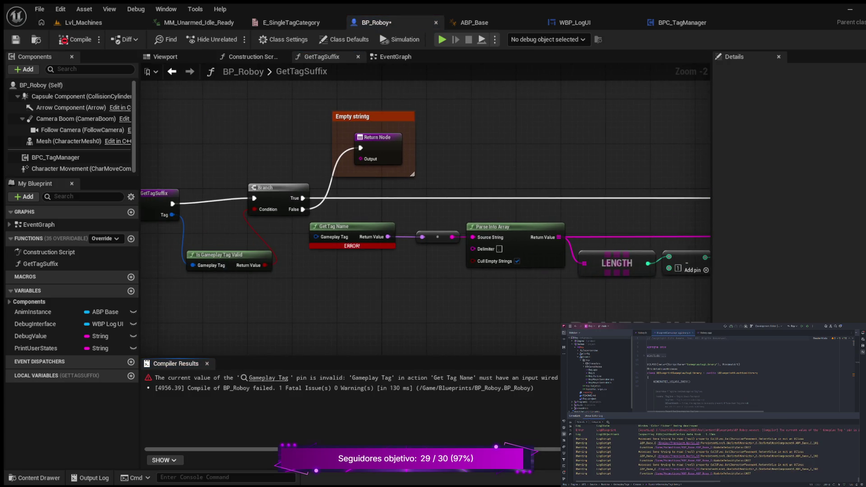
scroll(226, 263, "up", 2)
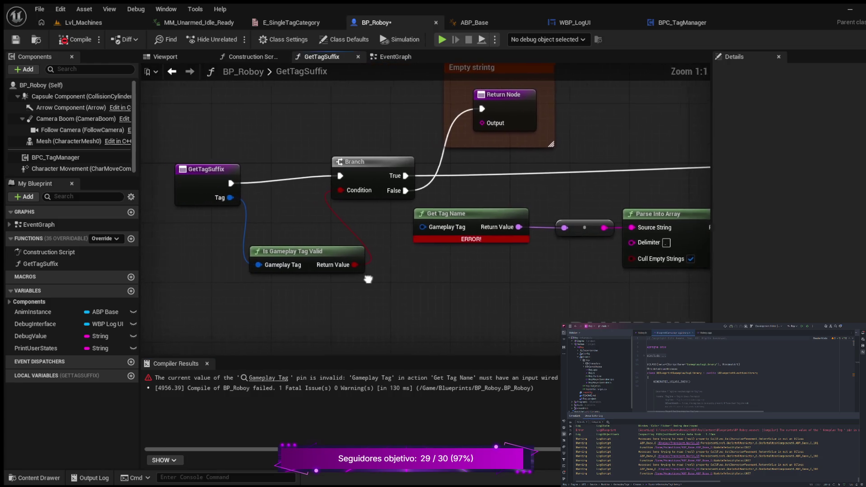